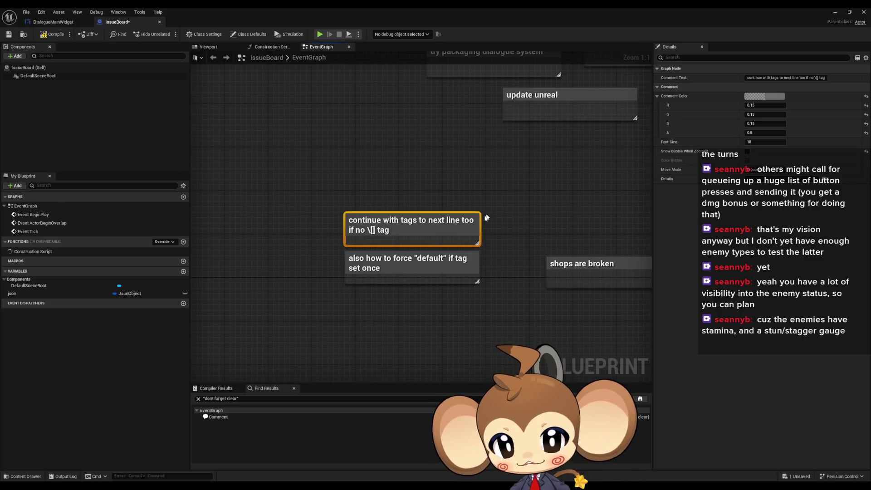
- Delete the IssueBoard comments about continuing tags and forcing "default", then zoom out
key(Delete)
click(472, 277)
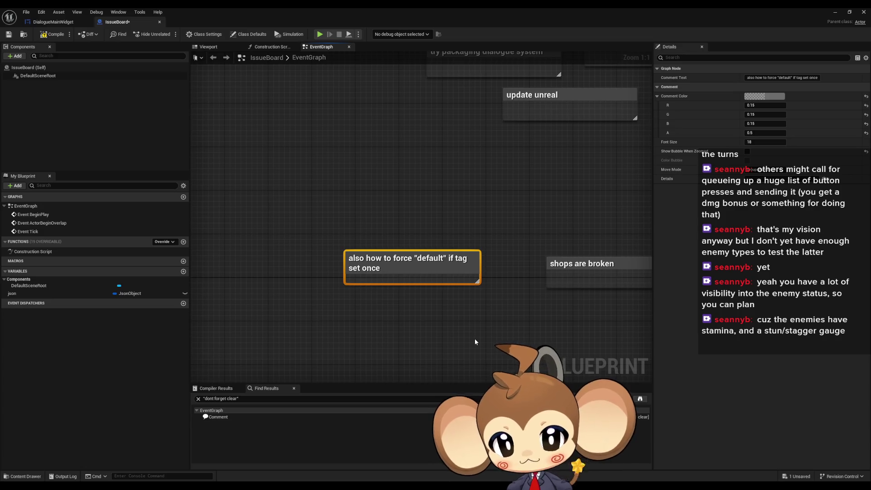
key(Delete)
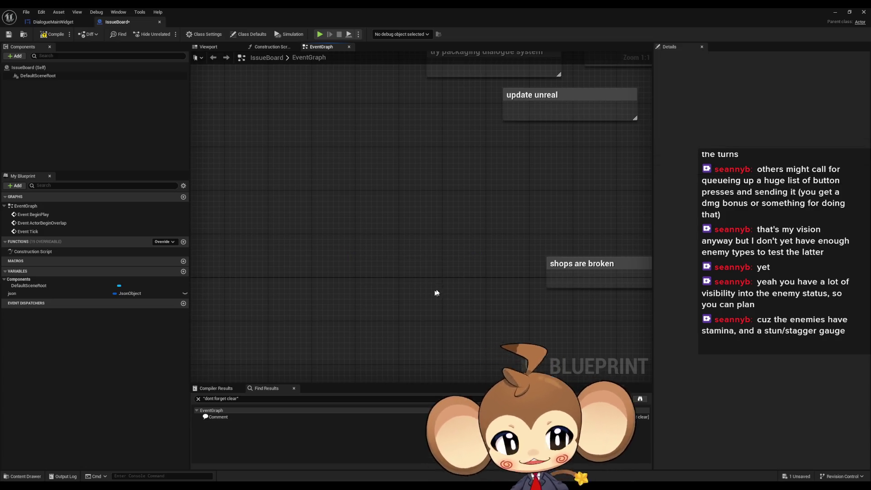
scroll(339, 273, down, 3)
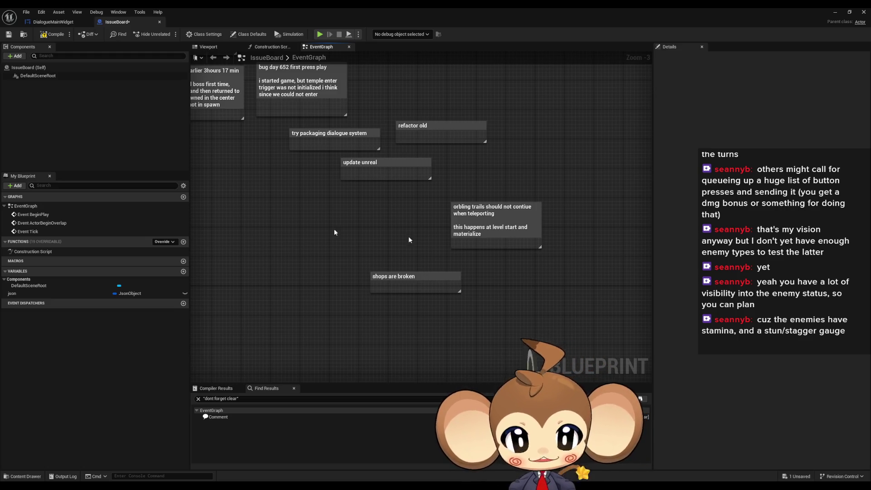
- Switch to the DialogueMainWidget blueprint and open its FillLineClusterArray function graph
click(54, 22)
scroll(444, 282, down, 6)
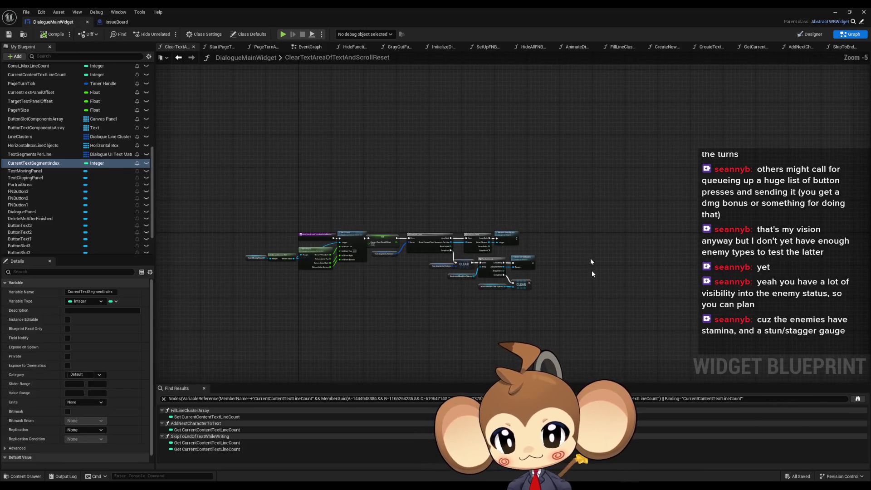
scroll(204, 209, up, 1)
scroll(53, 206, up, 2)
scroll(53, 206, up, 8)
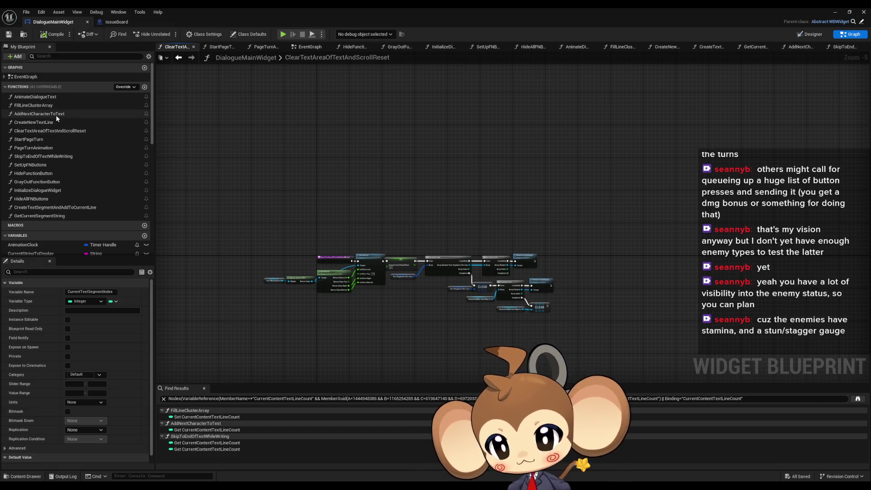
double_click(58, 105)
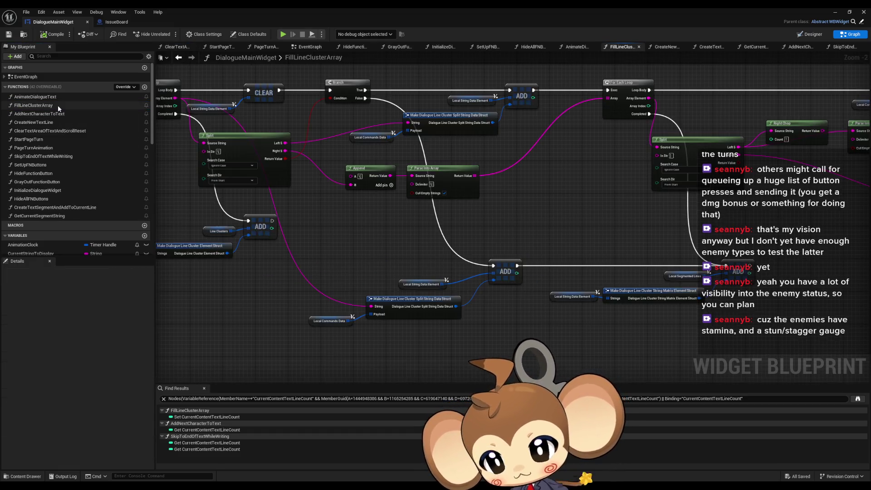
- Pan along FillLineClusterArray's node chain, briefly selecting the two Local Temp getter nodes
scroll(374, 185, down, 2)
scroll(374, 185, up, 2)
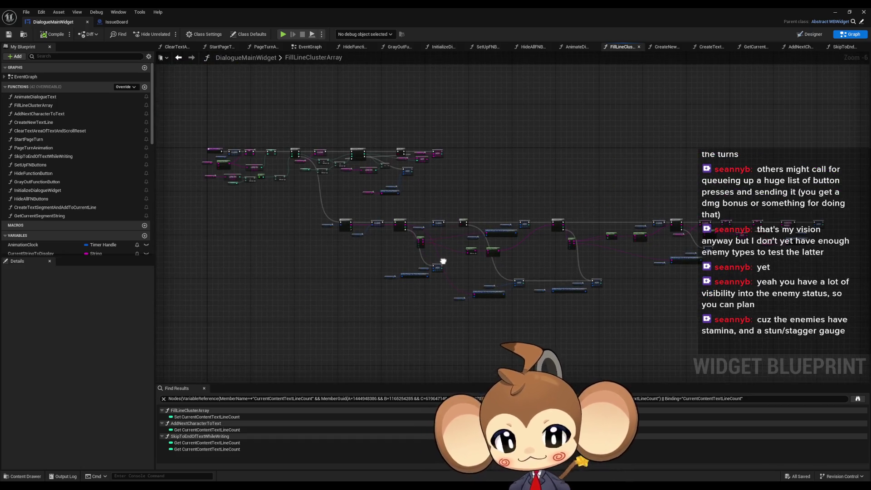
mouse_move(443, 258)
mouse_down()
mouse_move(526, 286)
mouse_move(270, 230)
mouse_move(534, 256)
mouse_move(610, 310)
mouse_move(637, 314)
mouse_move(515, 256)
mouse_up()
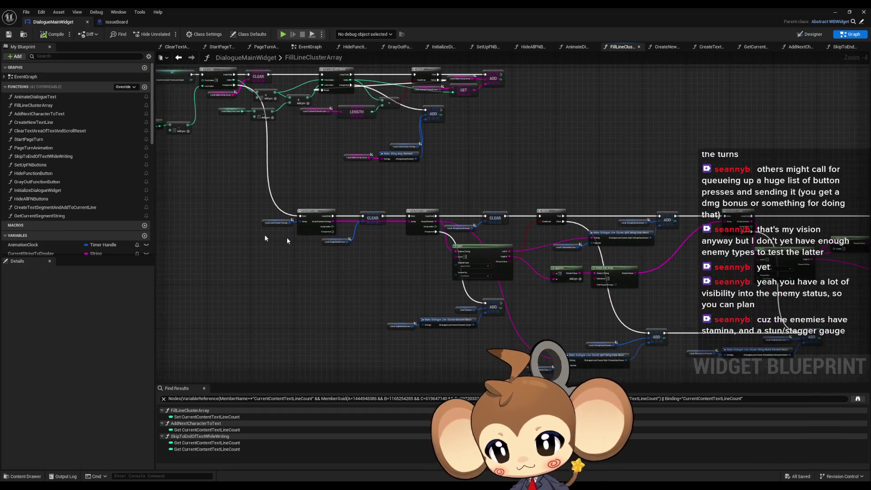
drag(397, 258, 456, 263)
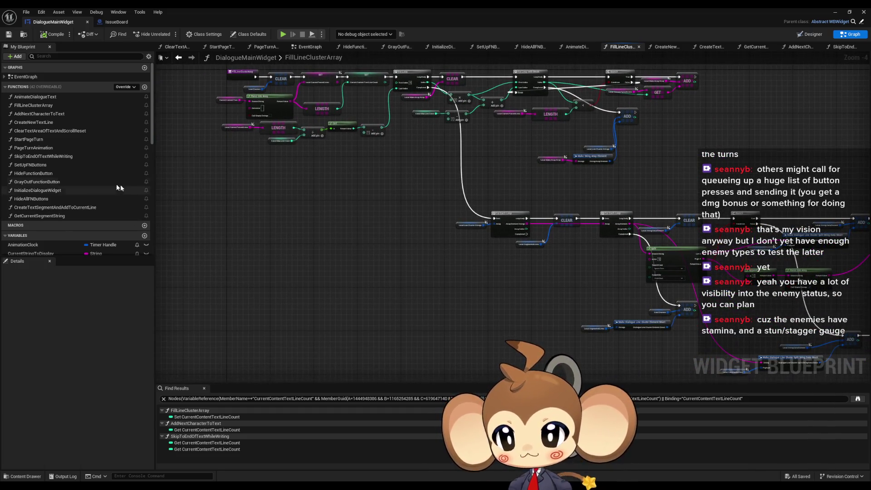
scroll(99, 181, down, 3)
scroll(101, 186, up, 3)
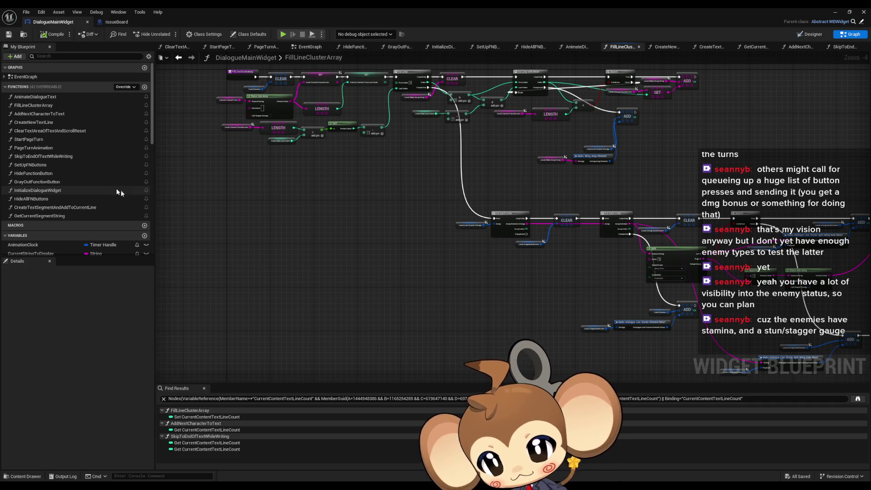
scroll(109, 195, down, 5)
drag(512, 232, 288, 197)
mouse_move(521, 254)
mouse_down()
mouse_move(422, 218)
mouse_move(381, 217)
mouse_up()
scroll(518, 233, up, 4)
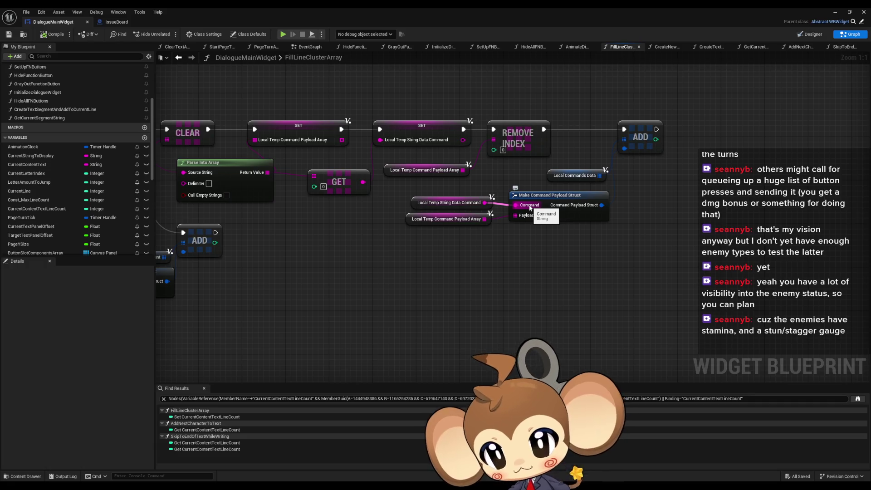
scroll(117, 164, up, 5)
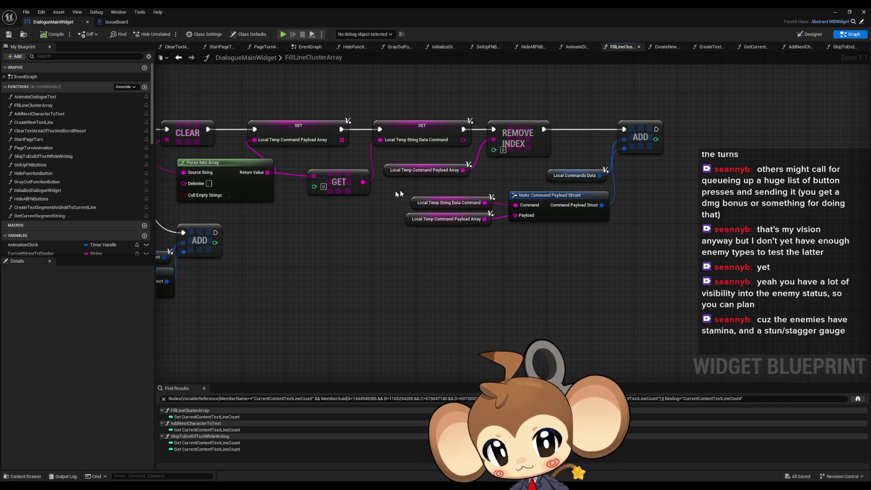
drag(396, 191, 496, 260)
click(460, 280)
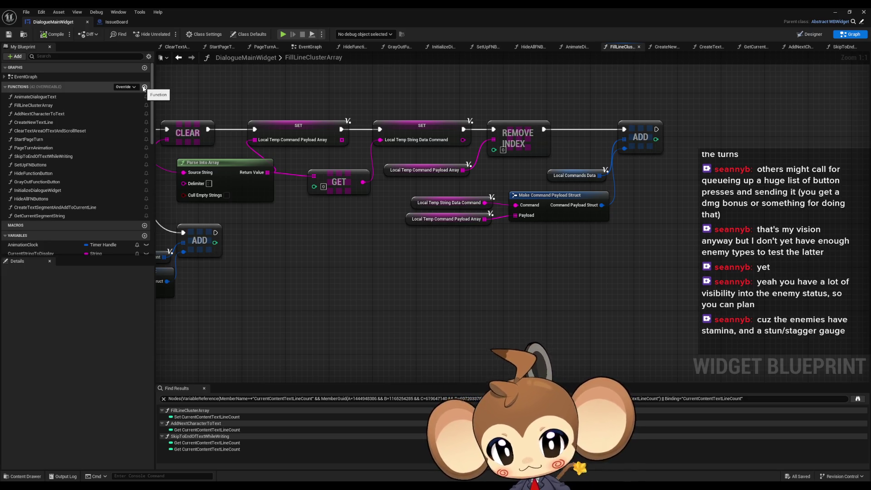
- Add a new DialogueMainWidget function named TextTagFunctionExecuter
click(144, 88)
text(TextTagFunctionExecuter)
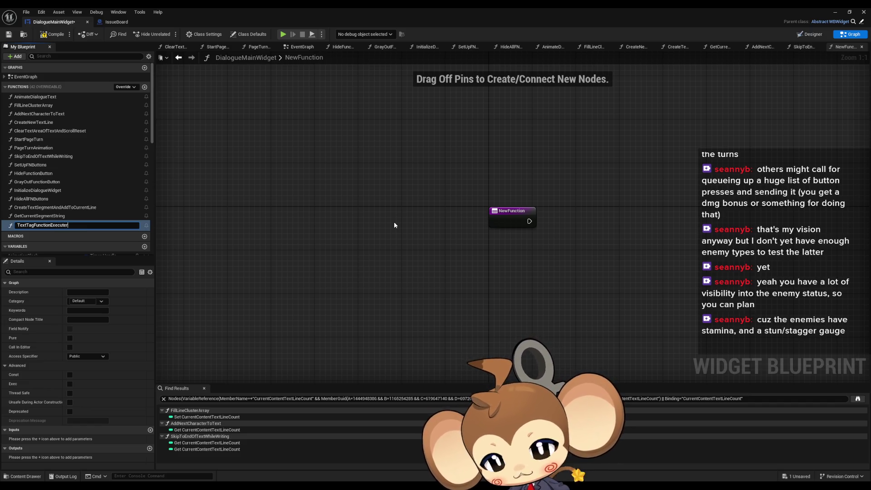
key(Return)
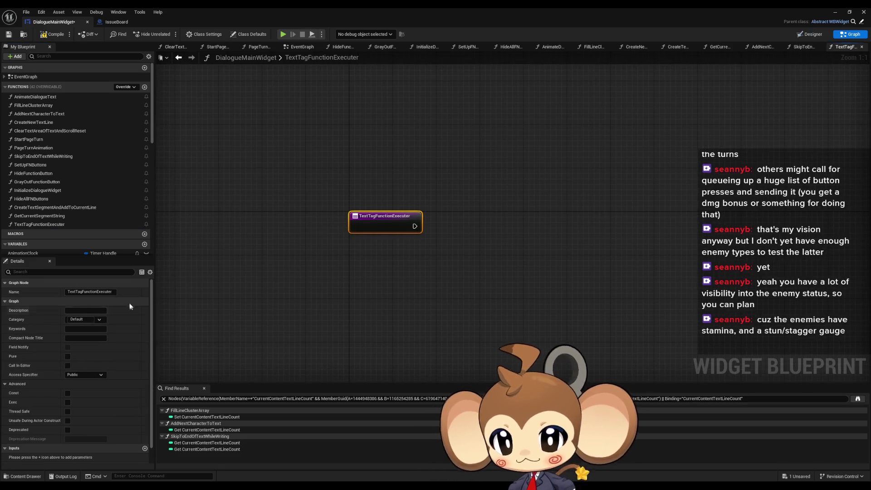
- Add two inputs to TextTagFunctionExecuter, both typed as String
scroll(130, 306, down, 1)
click(145, 431)
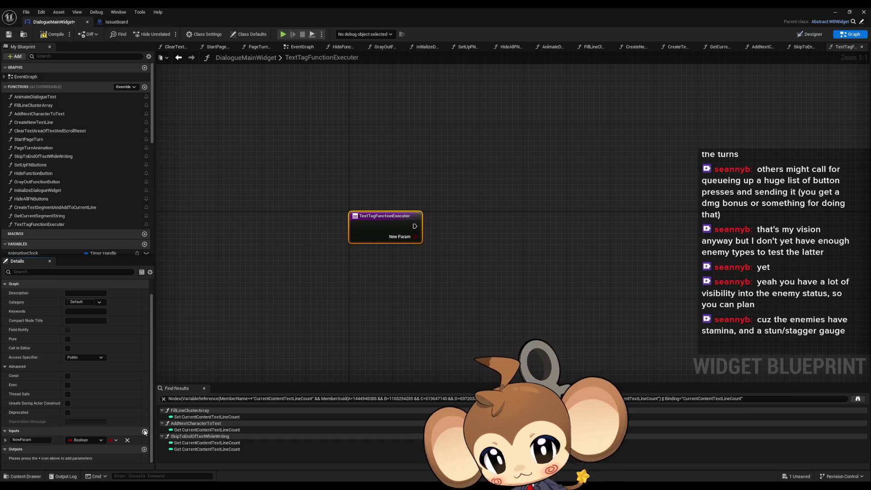
click(144, 432)
click(86, 440)
click(86, 358)
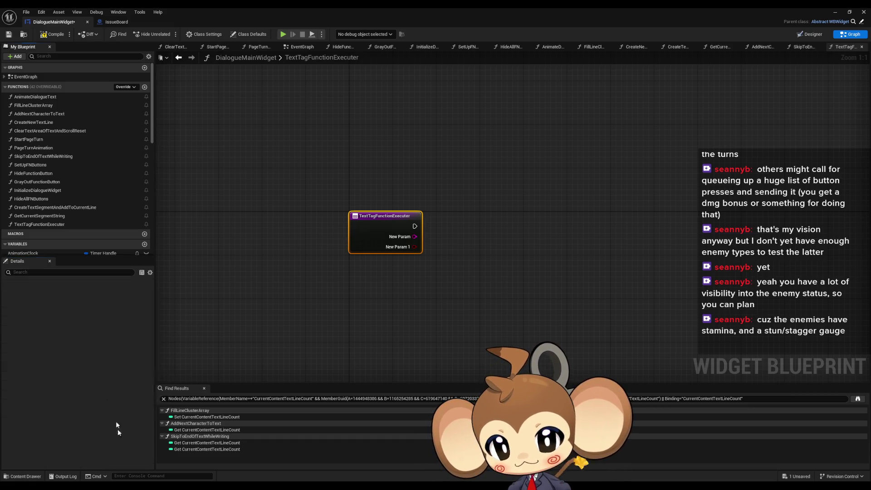
click(81, 448)
click(86, 359)
- Name the inputs Command and Payload, make Payload an array, and drag a wire from Command
click(26, 440)
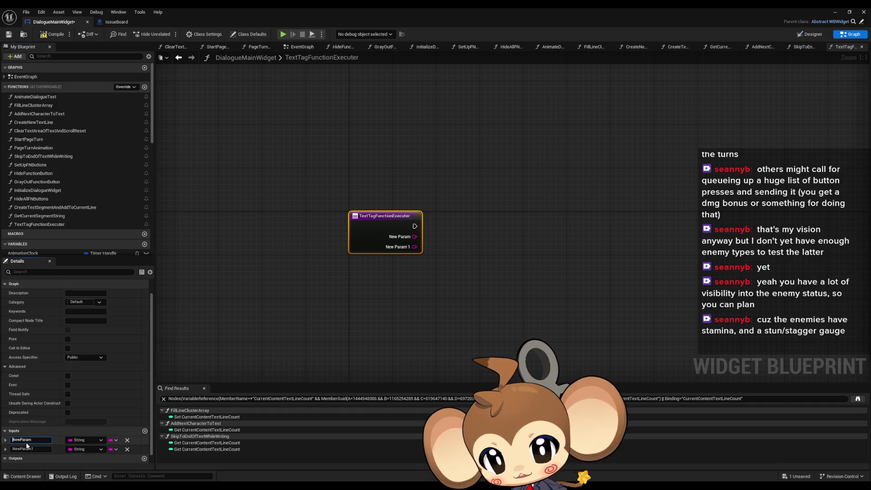
text(Co)
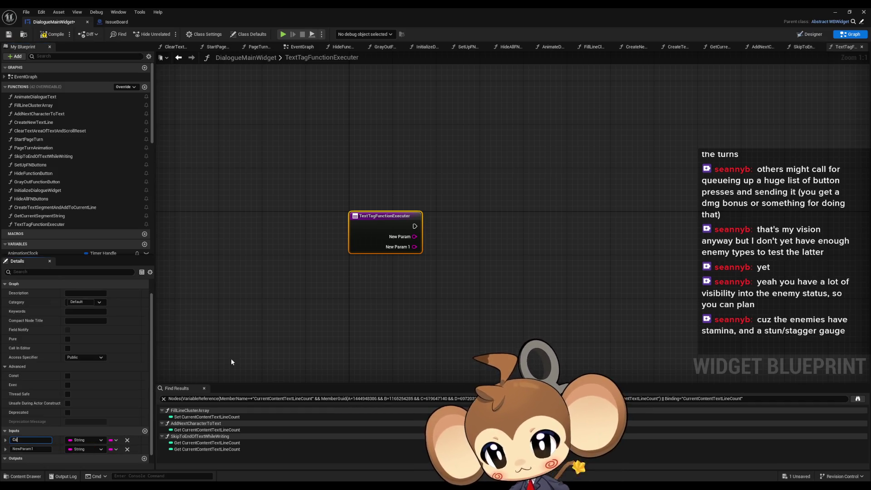
text(mmand)
key(Return)
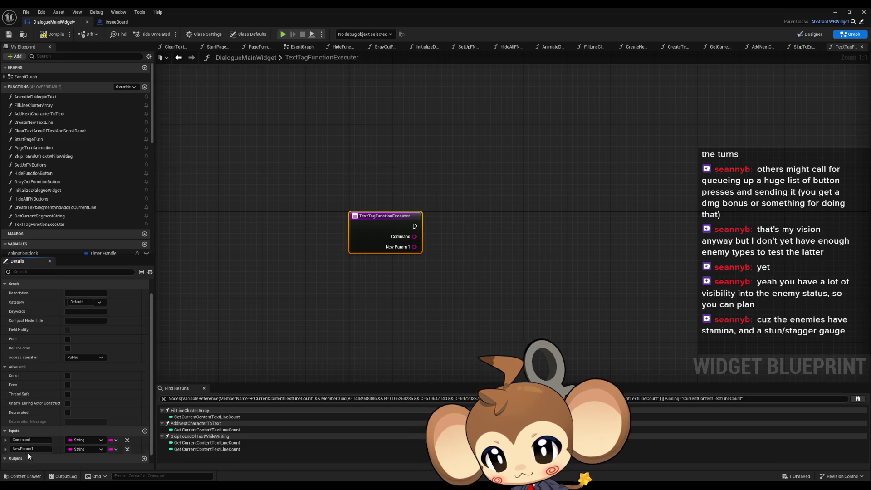
click(27, 449)
text(Pay)
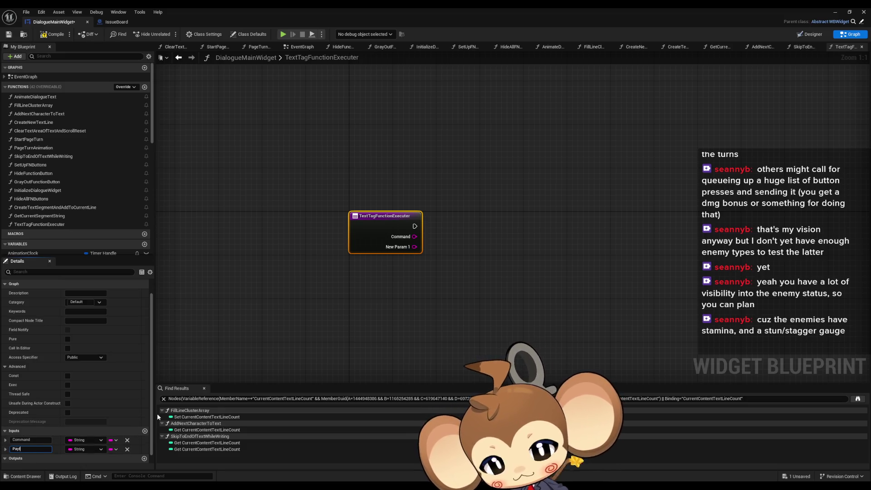
text(load)
key(Return)
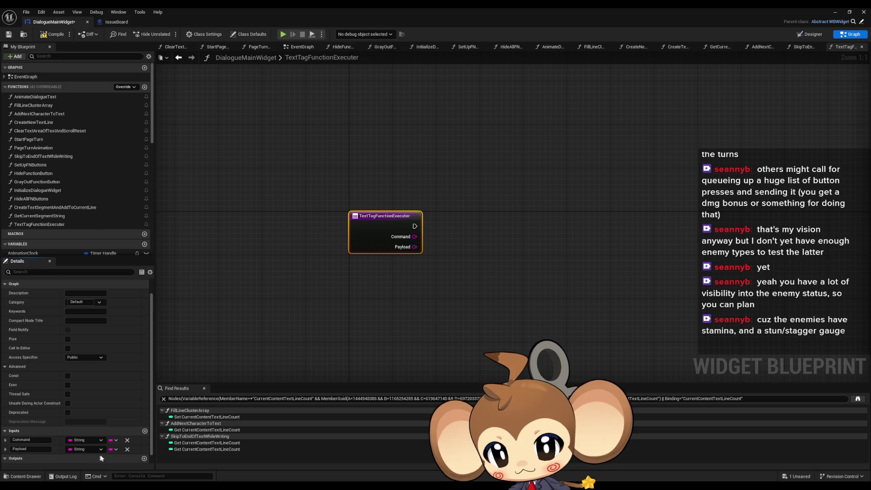
click(113, 449)
click(119, 420)
click(463, 332)
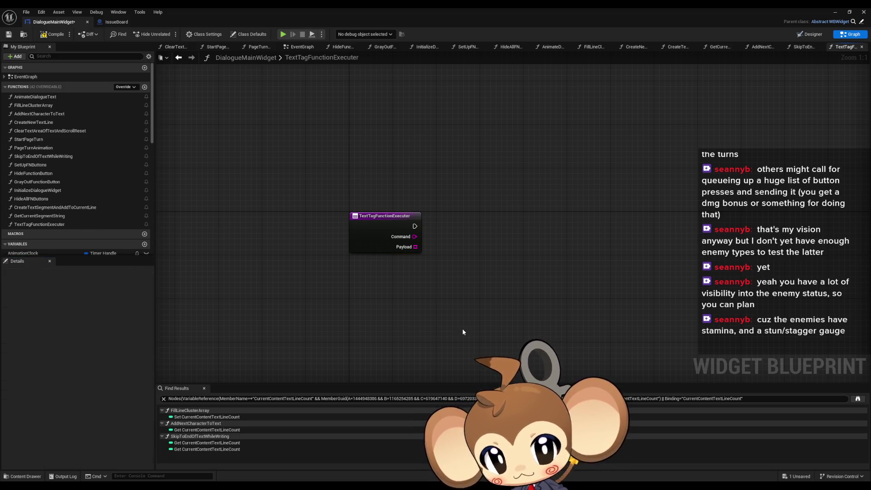
mouse_move(432, 326)
mouse_down()
mouse_move(409, 300)
mouse_move(396, 306)
mouse_up()
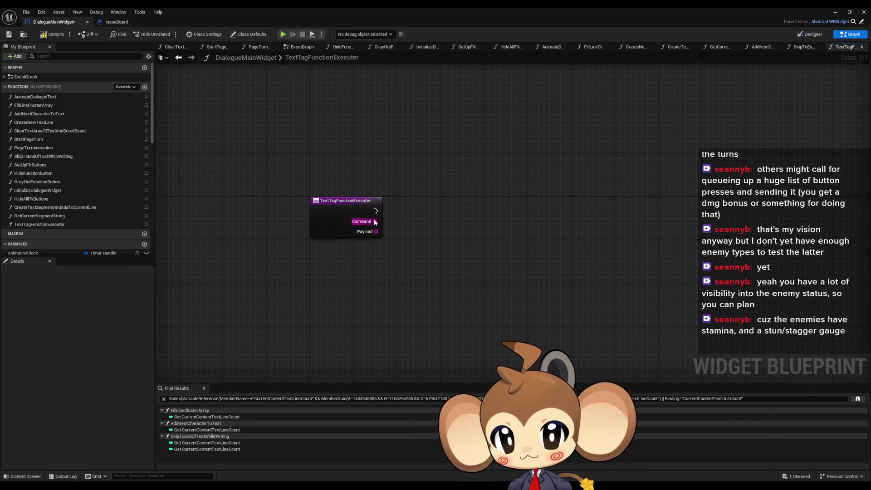
mouse_move(376, 221)
mouse_down()
mouse_move(509, 223)
mouse_move(476, 204)
mouse_up()
- Add a Switch on String node fed by Command and give it extra case pins
text(switch on string)
key(Return)
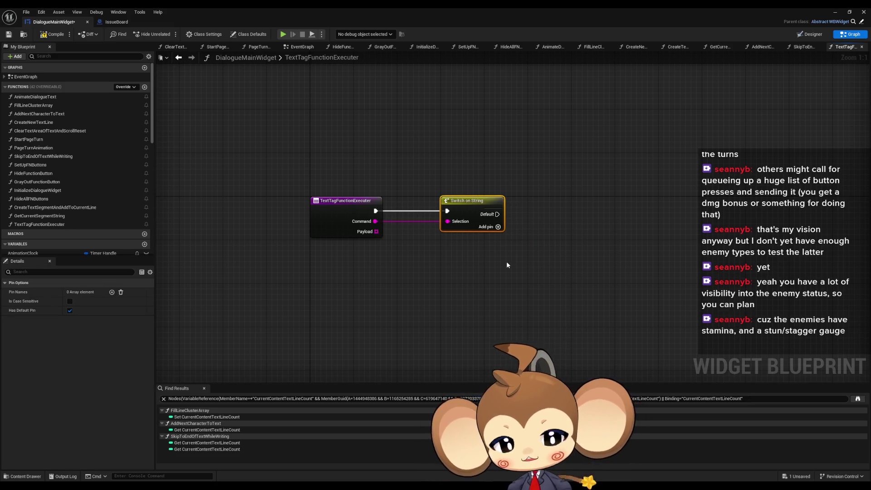
click(507, 265)
mouse_move(486, 284)
mouse_down()
mouse_move(511, 292)
mouse_move(378, 193)
mouse_up()
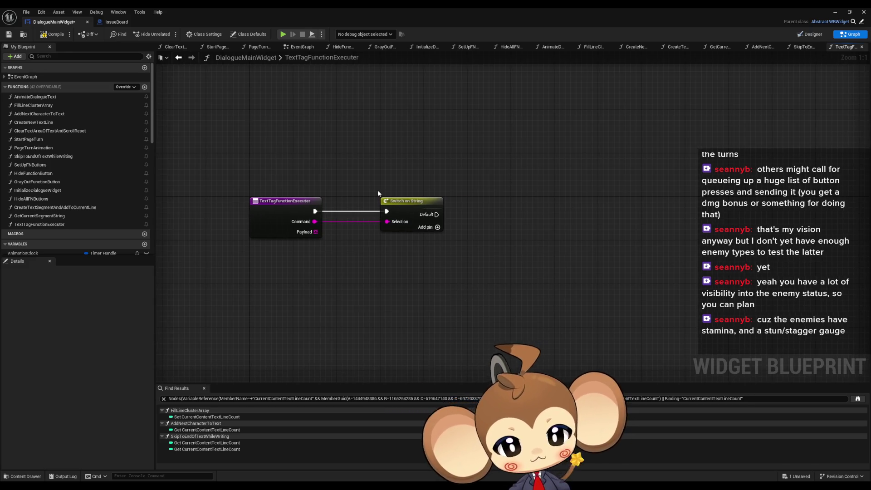
drag(365, 157, 457, 254)
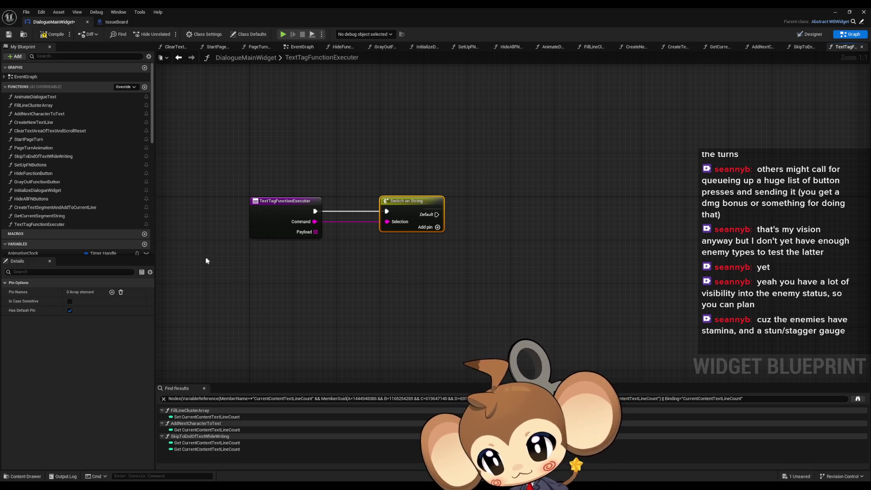
click(111, 292)
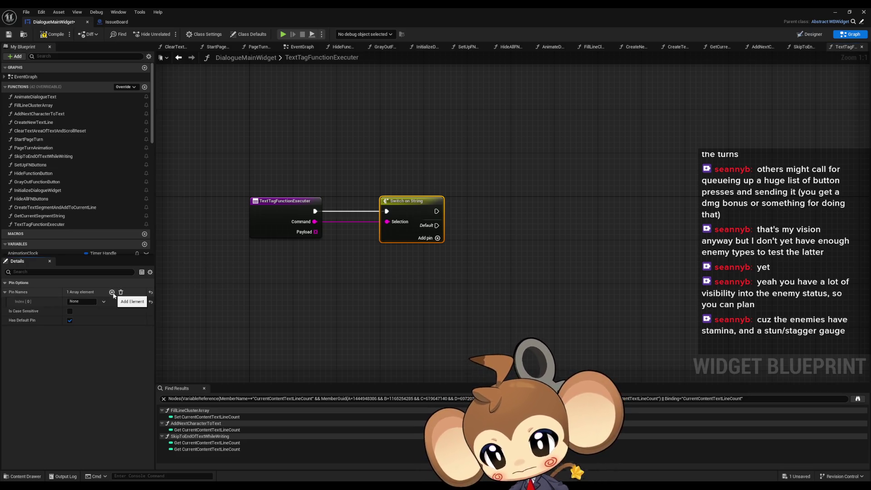
click(111, 292)
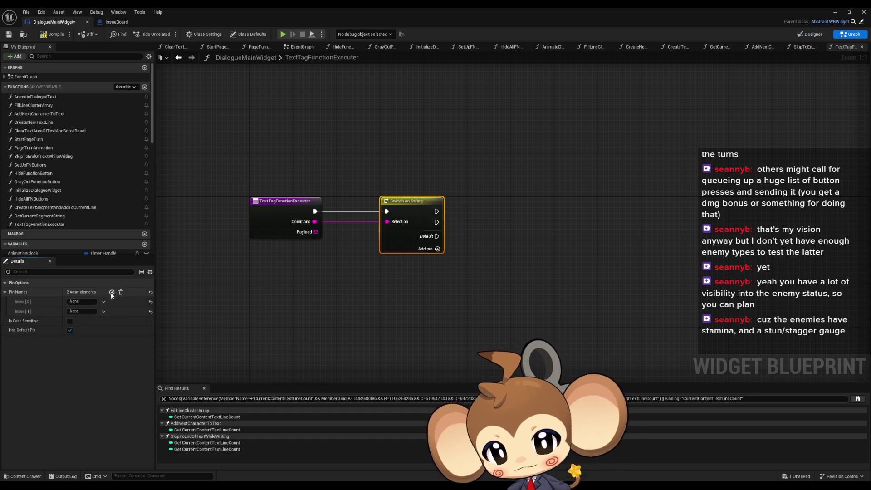
click(112, 292)
click(111, 292)
click(111, 292)
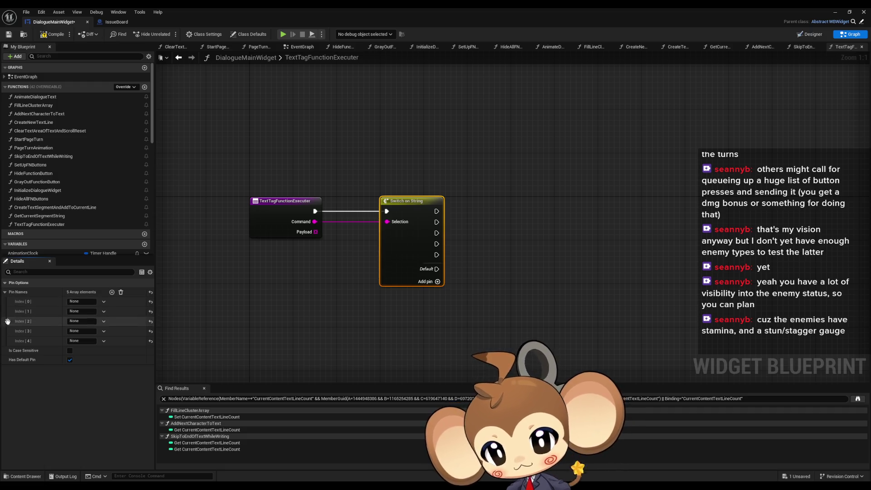
- Name the Switch on String case pins p, f, m, ts and tj
click(81, 301)
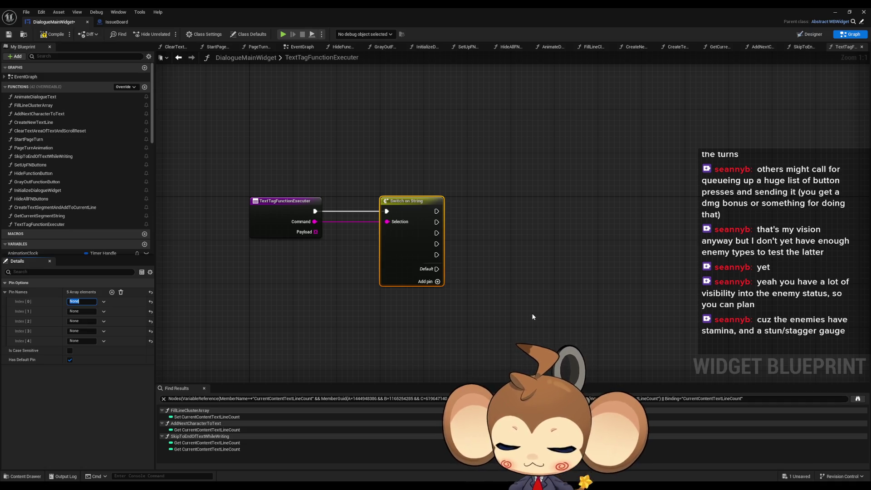
text(p)
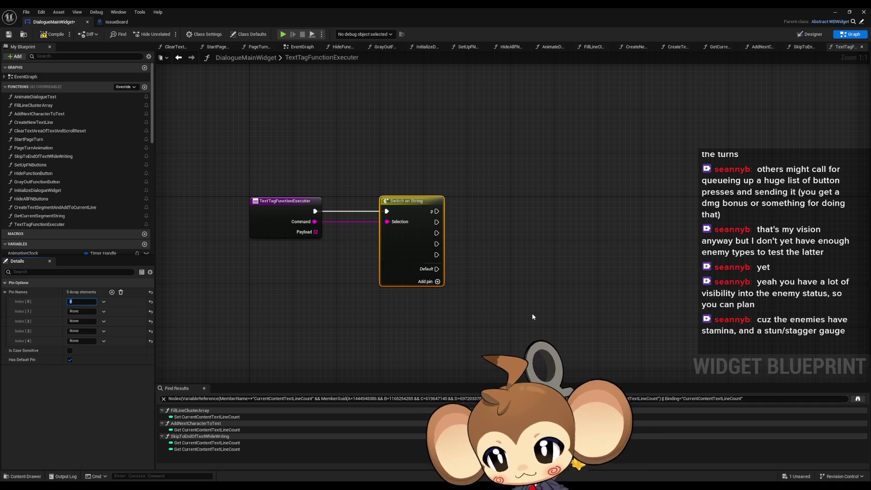
click(84, 311)
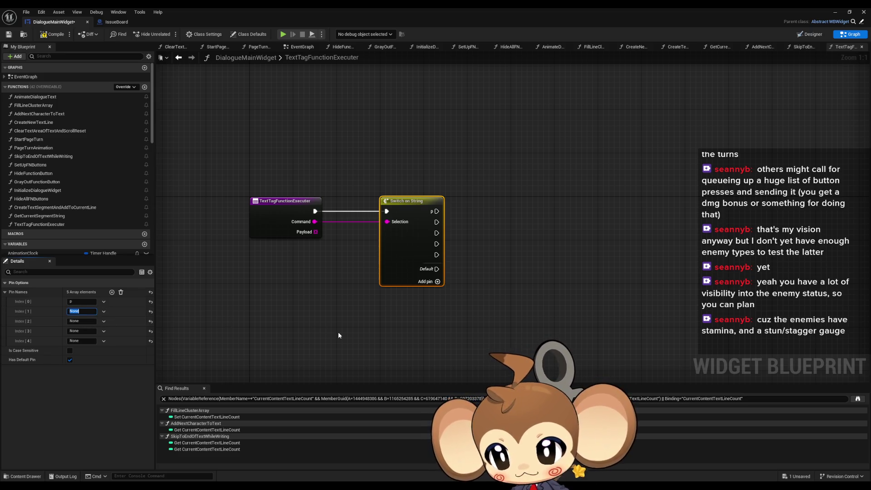
text(f)
click(258, 316)
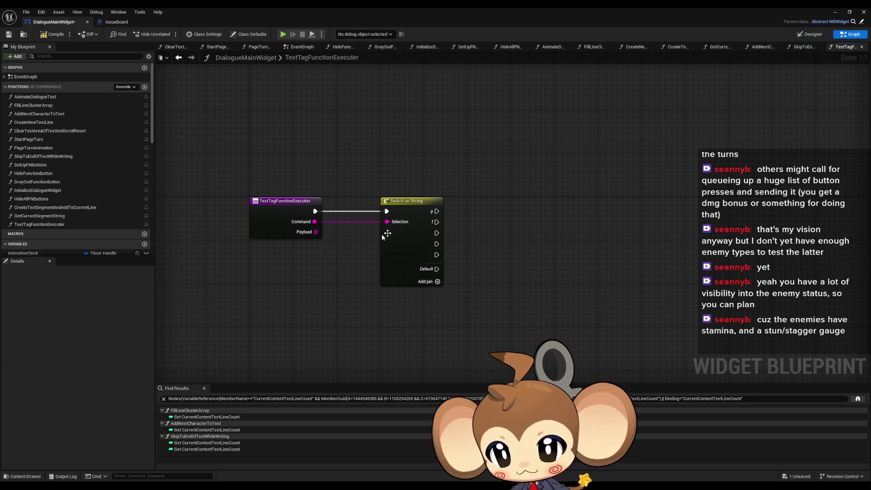
click(383, 236)
click(84, 321)
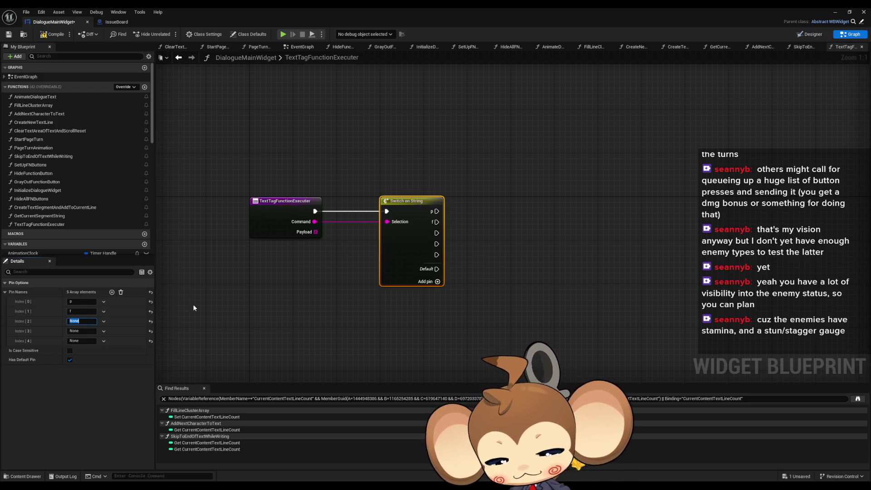
text(m)
key(Tab)
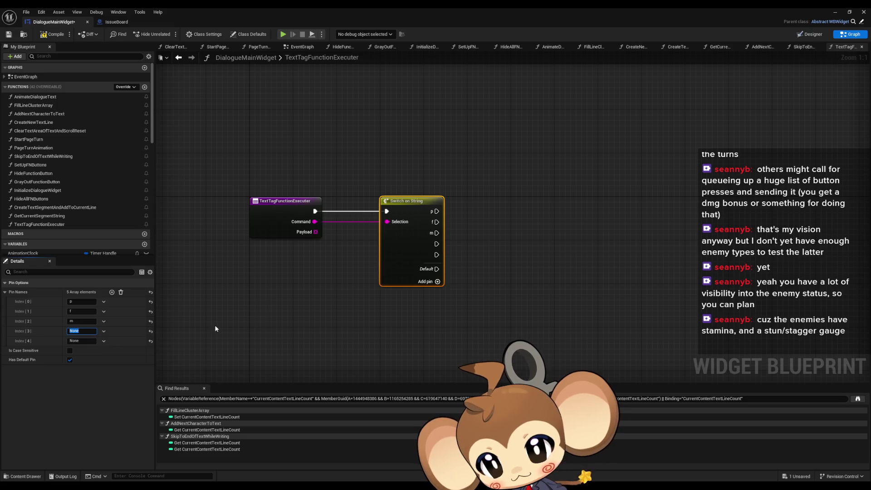
text(ts)
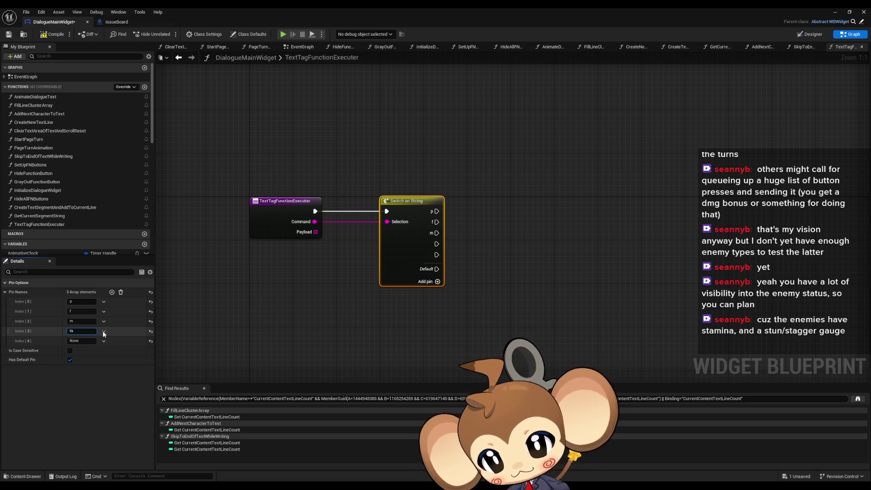
key(Tab)
text(t)
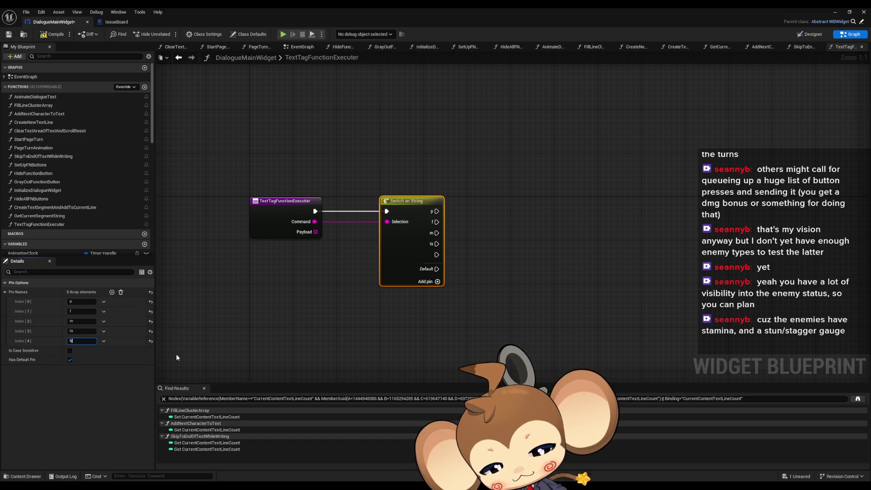
key(Return)
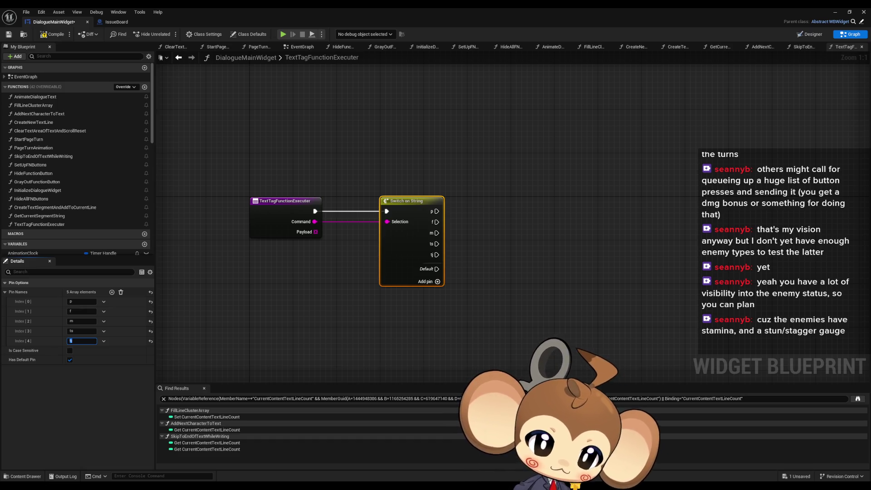
- Check the texttagsconcept.txt notes, then add a sixth Switch on String case named s
mouse_move(870, 180)
mouse_down()
mouse_move(769, 176)
mouse_move(611, 152)
mouse_up()
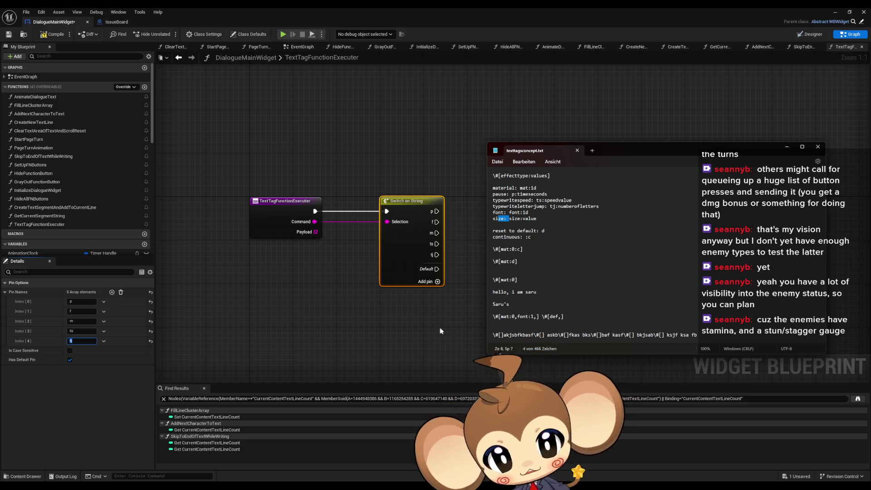
click(817, 146)
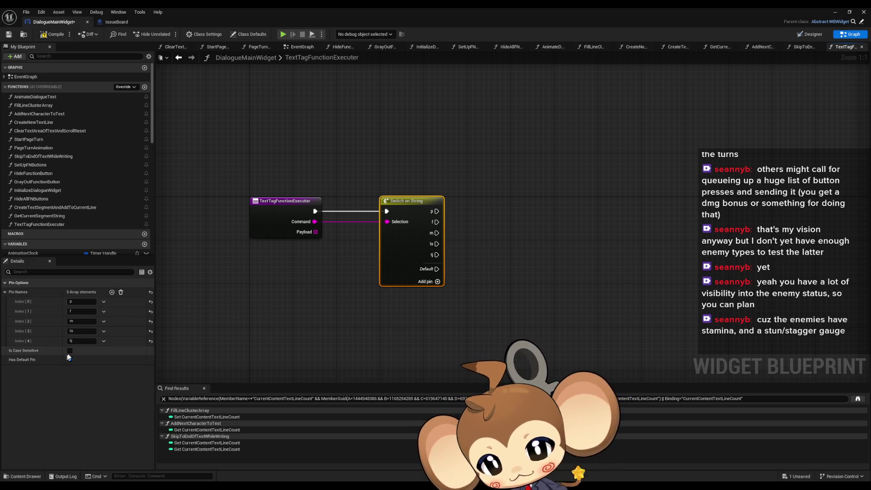
click(111, 292)
click(81, 351)
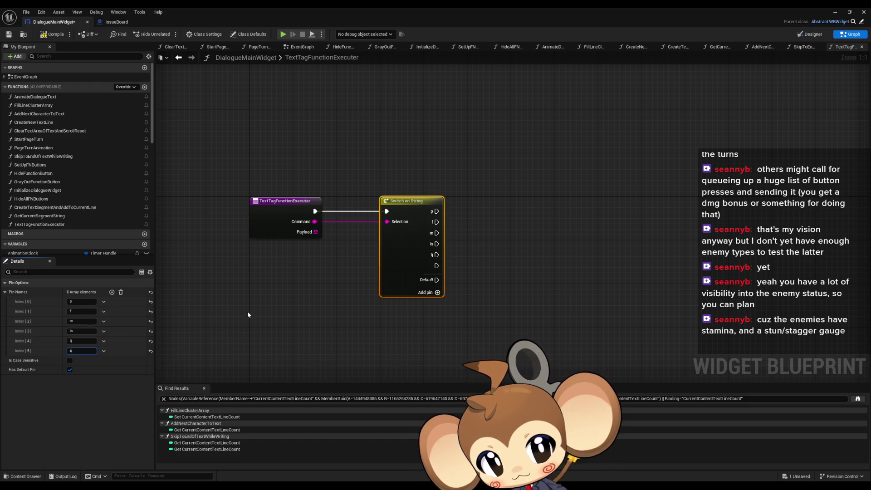
click(248, 314)
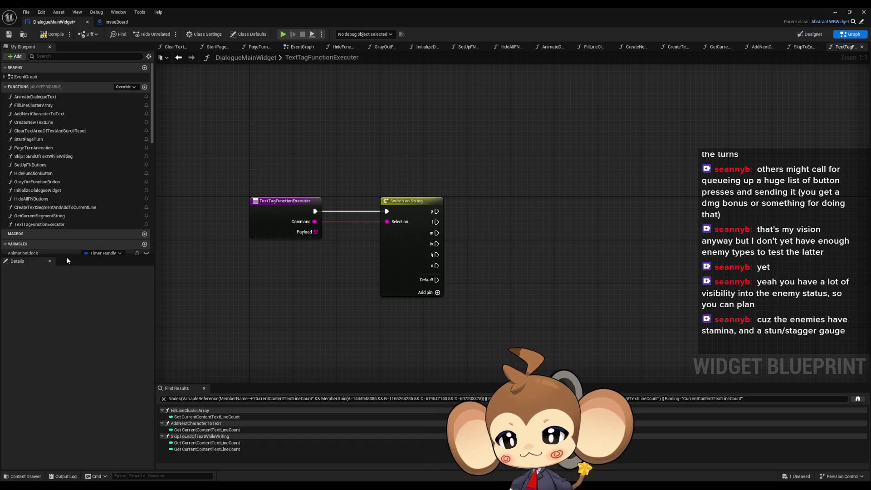
- View AddNextCharacterToText, then open AnimateDialogueText and select its SET Animation Clock node
double_click(38, 114)
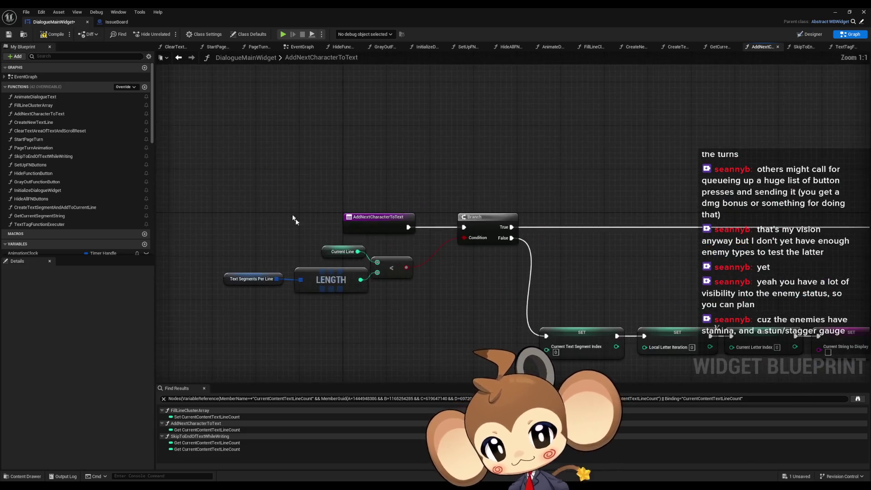
click(378, 217)
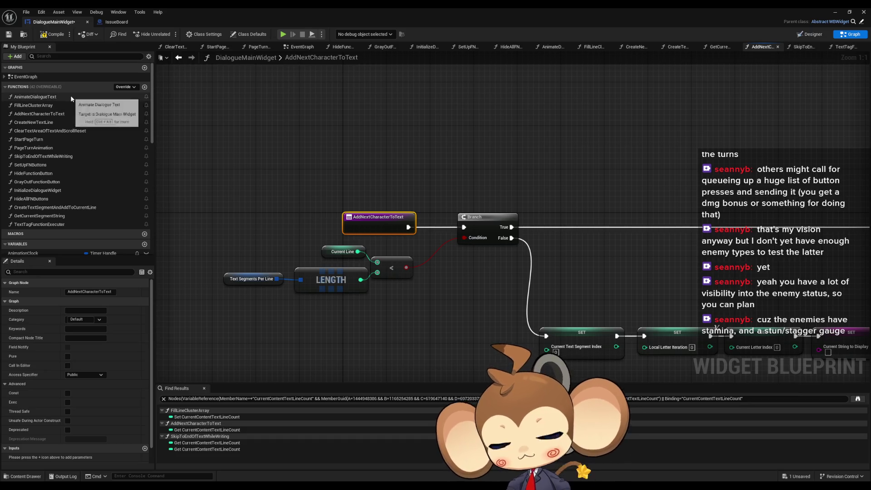
double_click(35, 97)
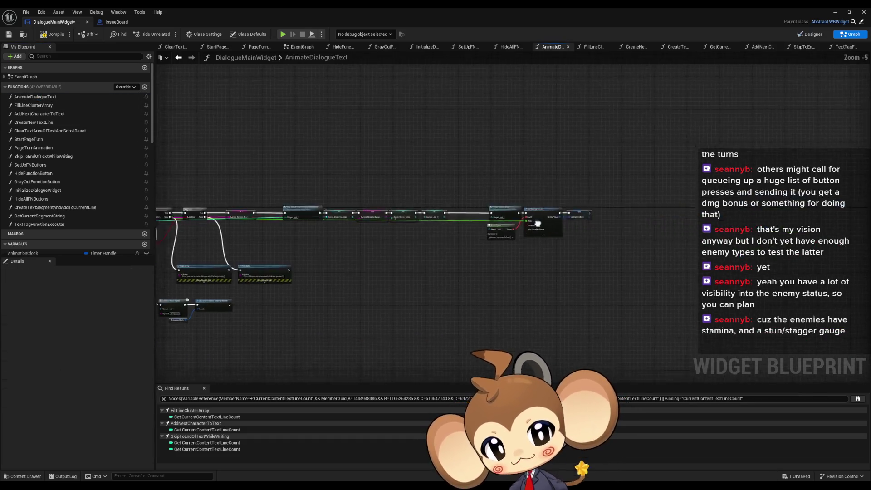
drag(360, 232, 535, 301)
drag(596, 141, 662, 278)
scroll(73, 173, down, 5)
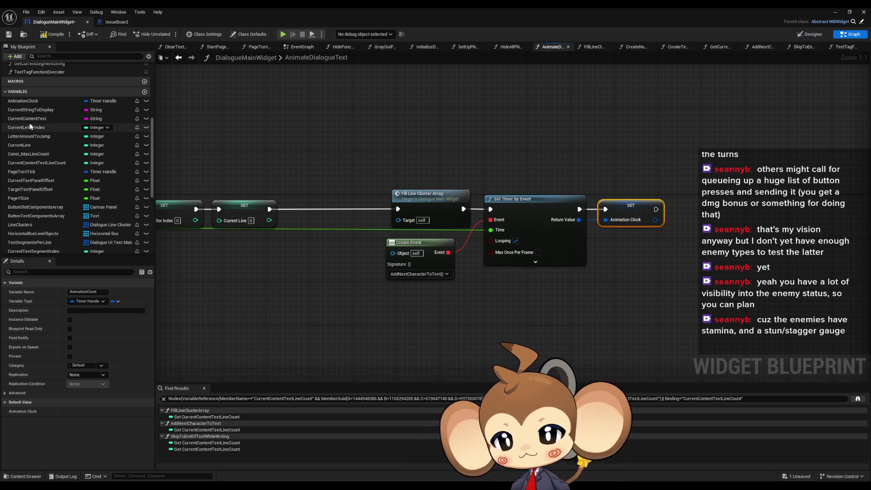
scroll(110, 142, up, 3)
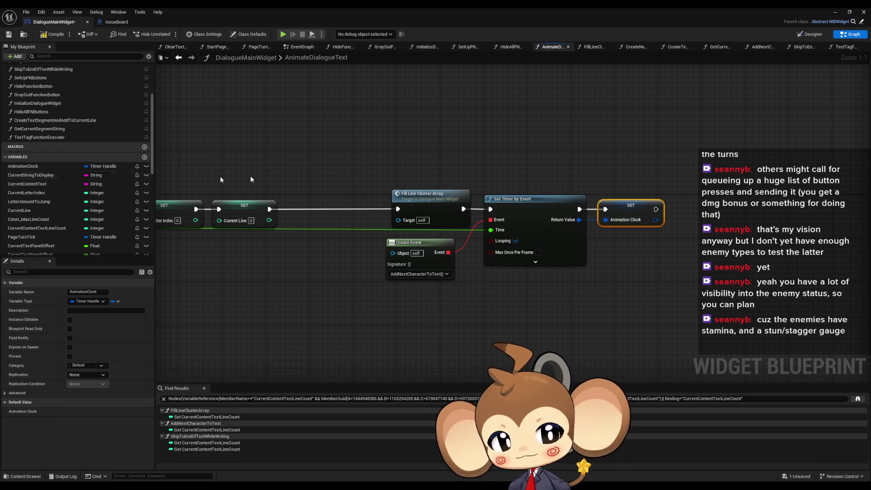
scroll(82, 143, up, 2)
scroll(81, 145, up, 3)
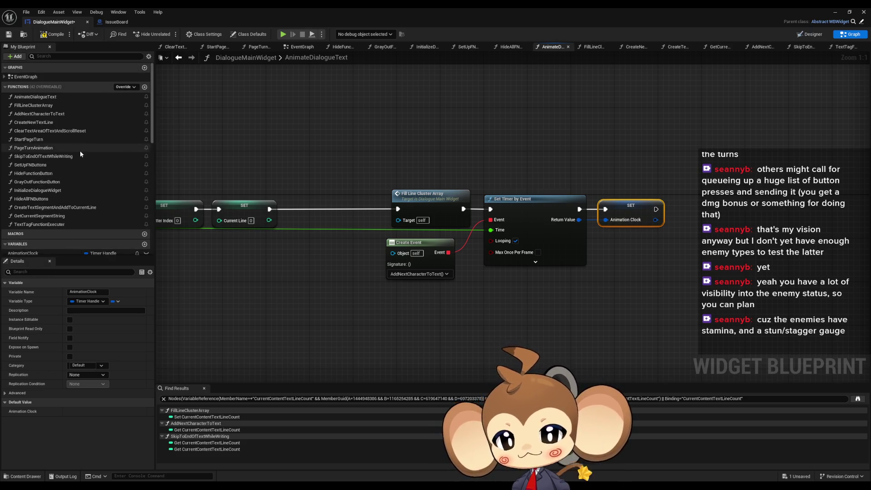
- Route TextTagFunctionExecuter's p case into a Pause Unpause Handle that pauses Animation Clock
double_click(41, 225)
mouse_move(18, 253)
mouse_down()
mouse_move(263, 227)
mouse_move(503, 177)
mouse_move(597, 191)
mouse_up()
click(521, 188)
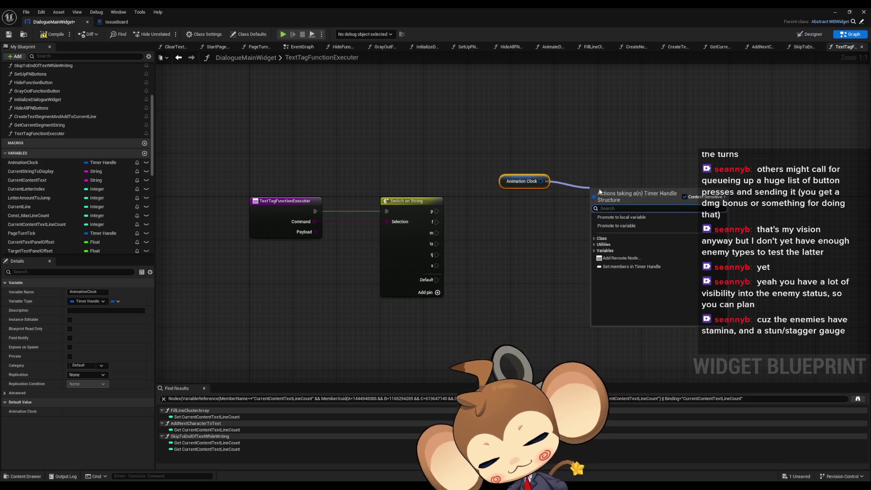
text(paus)
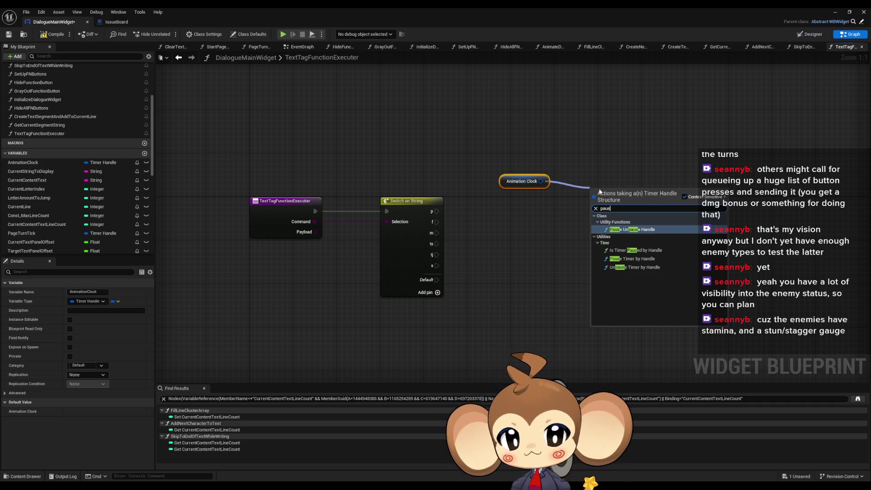
key(Return)
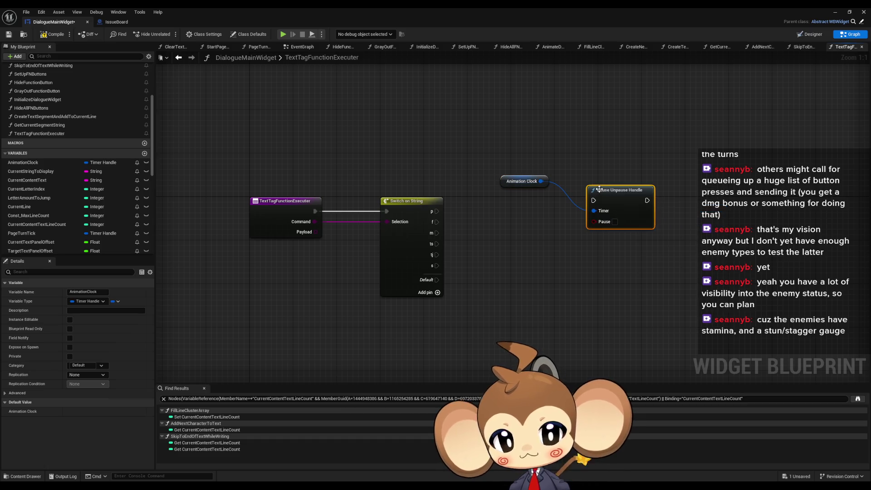
click(615, 221)
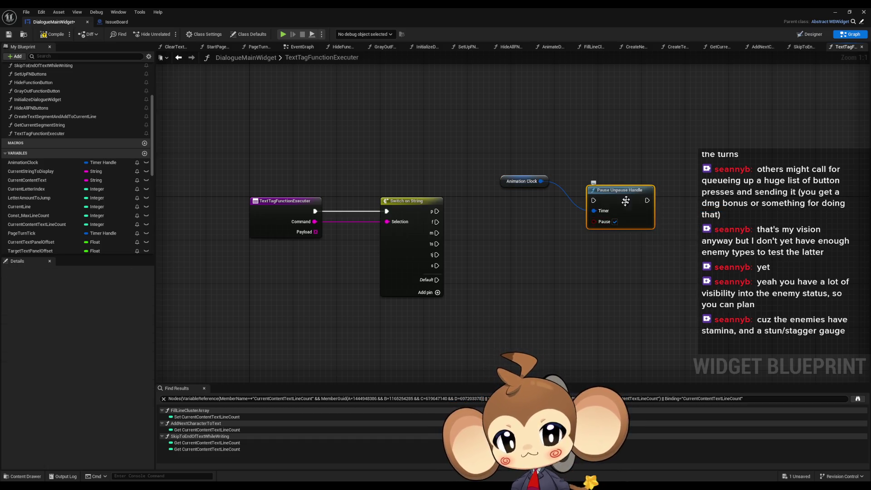
drag(619, 197, 619, 214)
mouse_move(376, 217)
mouse_down()
mouse_move(498, 214)
mouse_move(529, 222)
mouse_move(543, 212)
mouse_up()
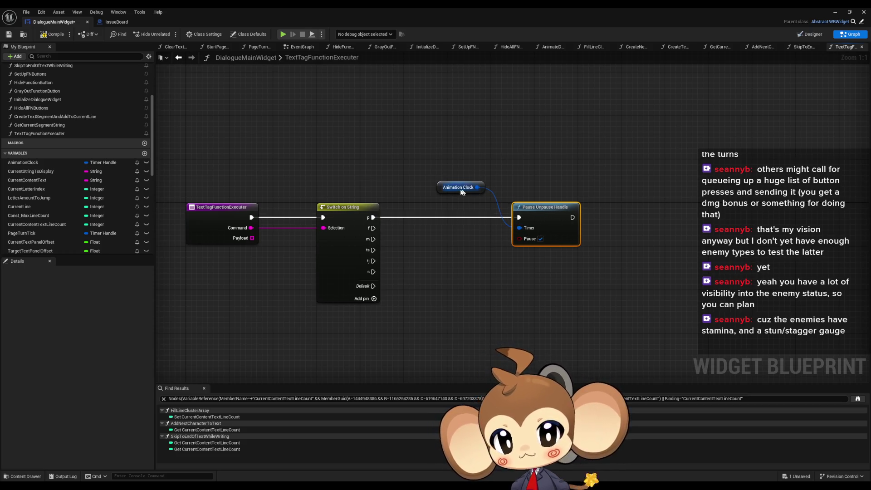
drag(452, 189, 473, 233)
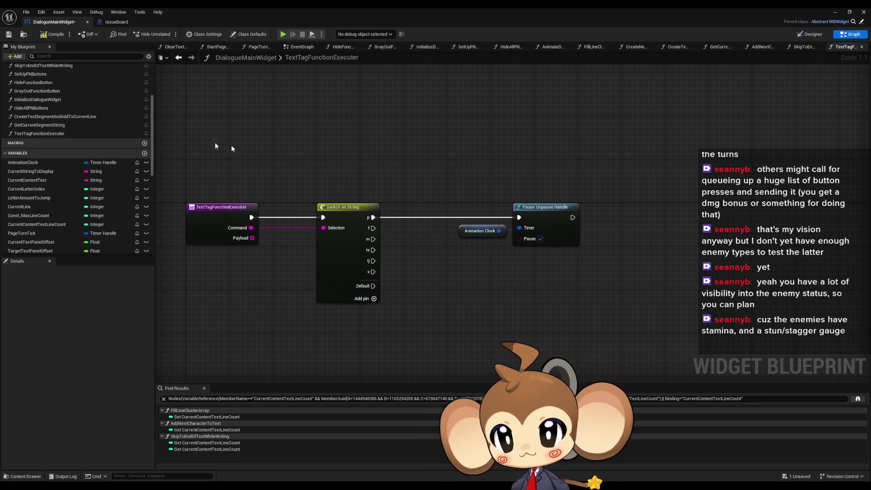
scroll(56, 118, up, 4)
double_click(41, 97)
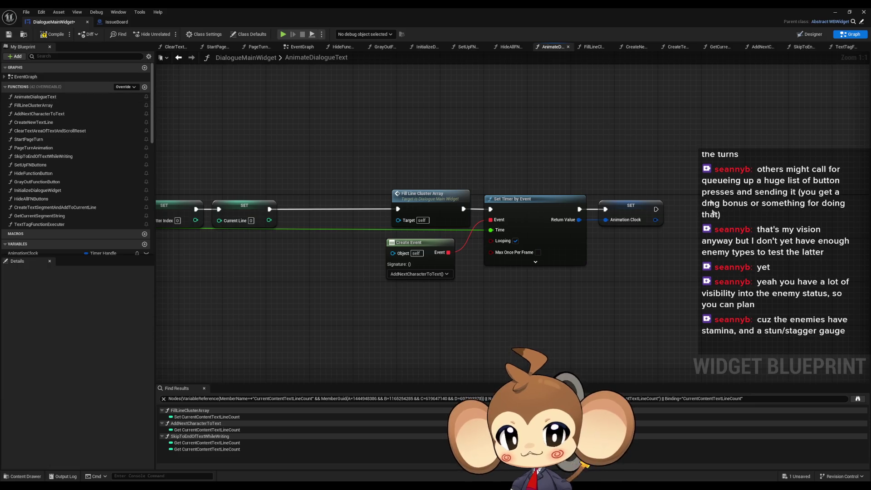
- Switch from AnimateDialogueText to the AddNextCharacterToText graph and zoom out
scroll(544, 218, down, 6)
scroll(544, 217, up, 4)
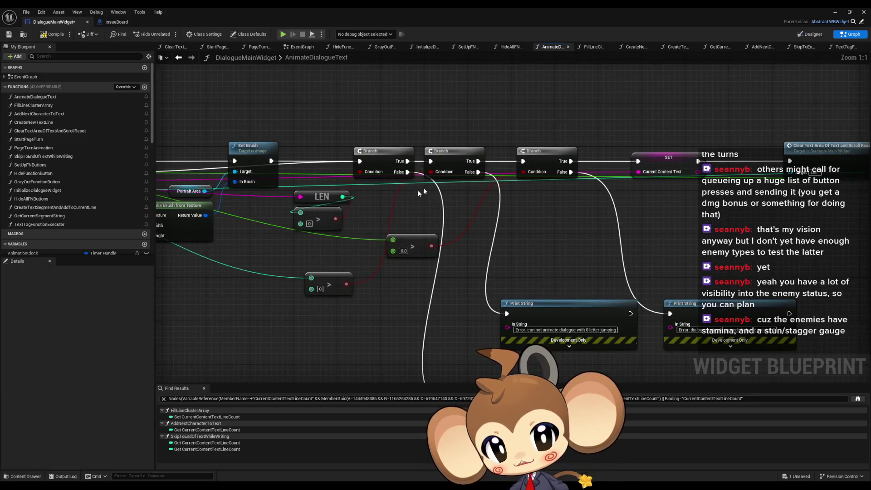
scroll(241, 202, down, 2)
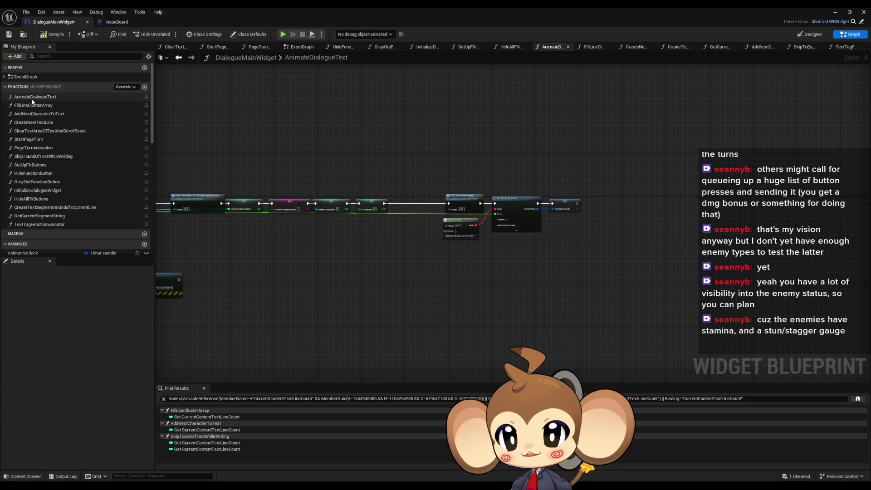
double_click(35, 113)
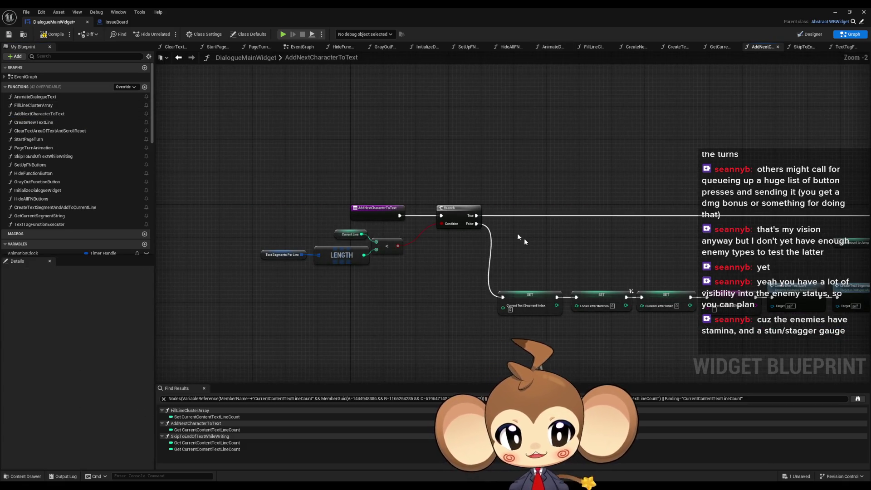
scroll(271, 259, down, 2)
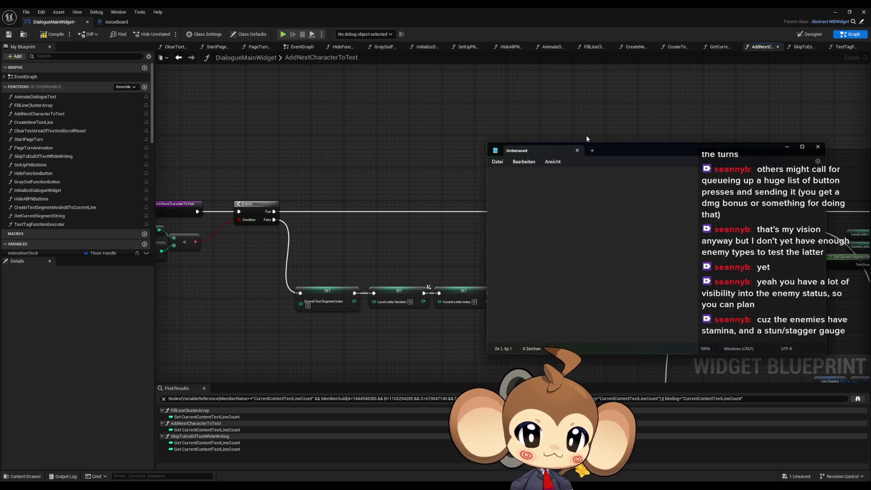
- Move the blank untitled Notepad window off the right edge of the screen
mouse_move(586, 135)
mouse_down()
mouse_move(741, 170)
mouse_move(870, 182)
mouse_up()
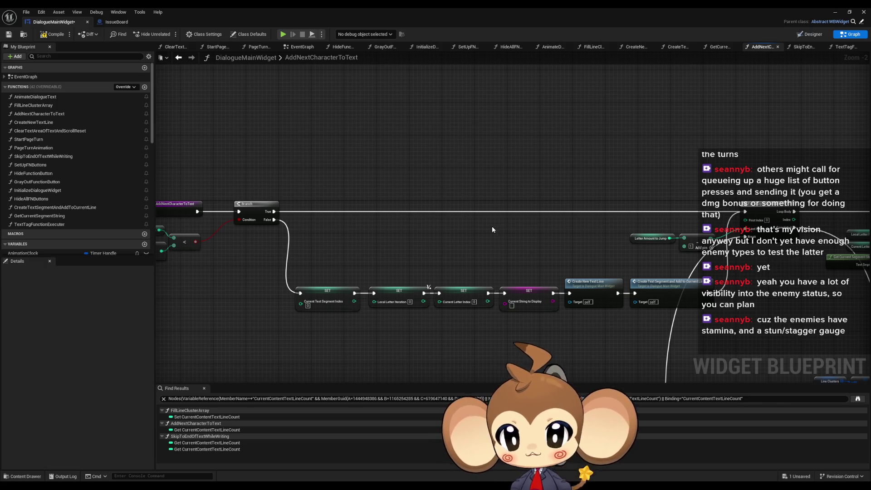
- Look over the AddNextCharacterToText chain, from the entry and Branch nodes to the loop nodes
scroll(491, 226, down, 3)
mouse_move(546, 195)
mouse_down()
mouse_move(296, 142)
mouse_move(640, 192)
mouse_up()
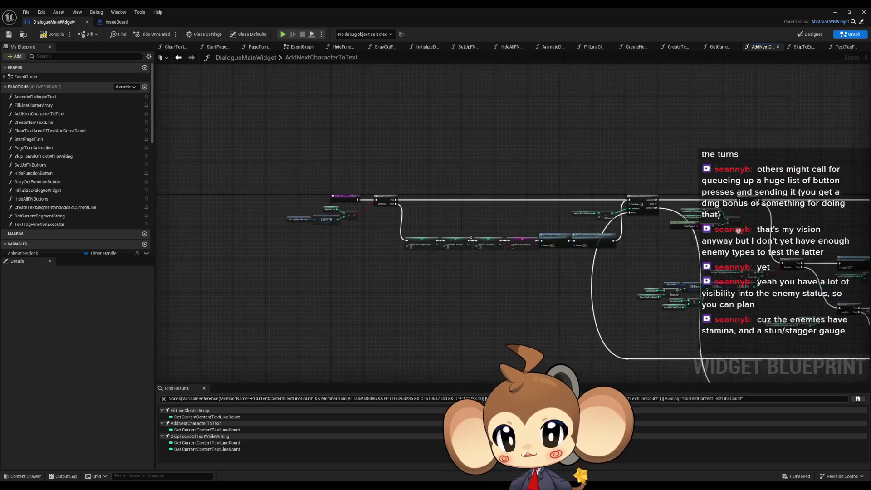
scroll(341, 178, up, 5)
drag(341, 183, 408, 290)
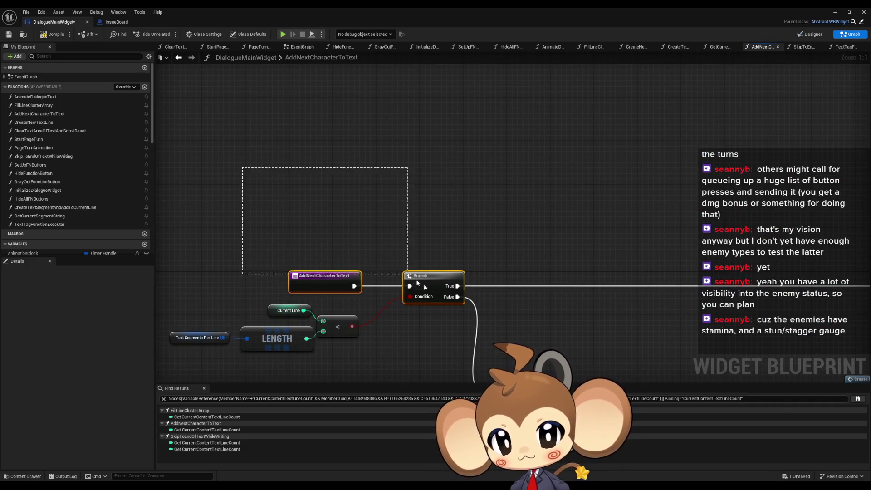
scroll(423, 284, down, 5)
mouse_move(404, 205)
mouse_down()
mouse_move(405, 101)
mouse_move(421, 157)
mouse_move(527, 186)
mouse_up()
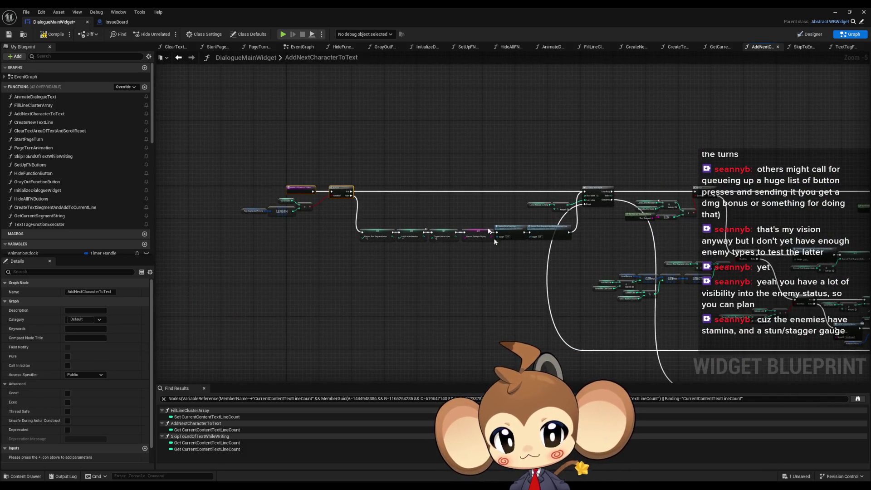
mouse_move(578, 247)
mouse_down()
mouse_move(116, 197)
mouse_move(121, 190)
mouse_up()
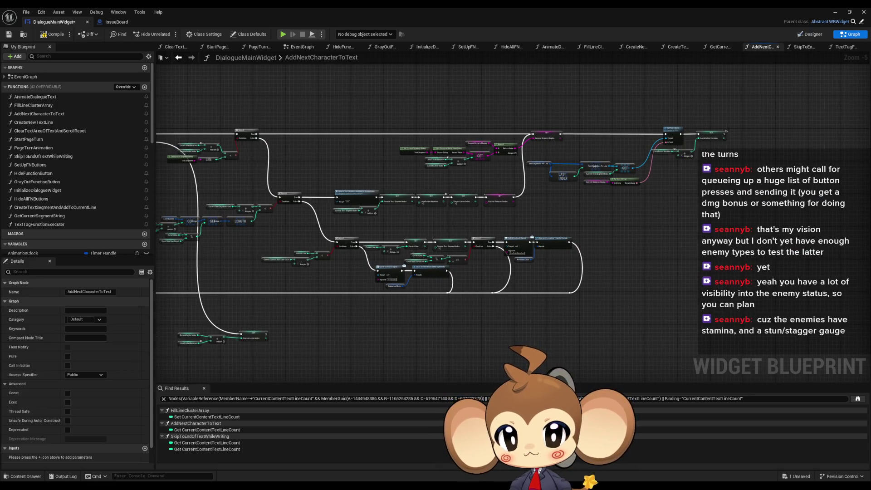
- Select the Create Text Segment and Create New Text Line nodes, then bring the Branch node back into view
scroll(473, 197, up, 4)
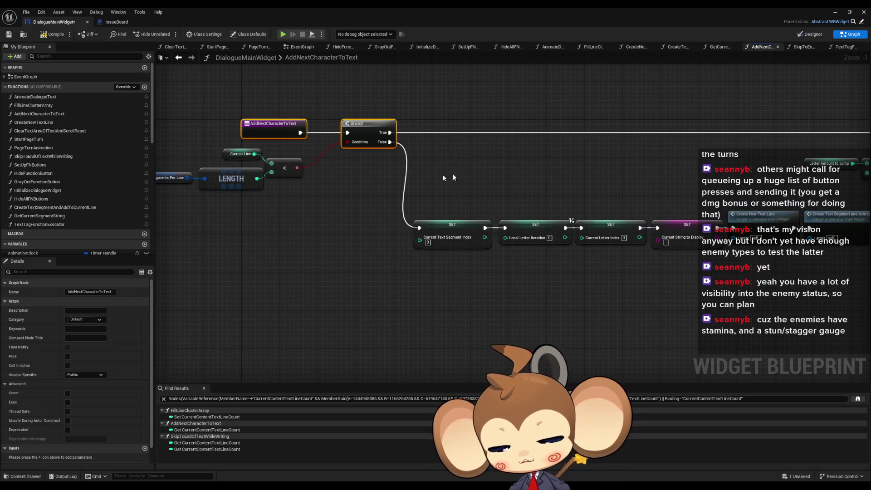
scroll(485, 153, down, 1)
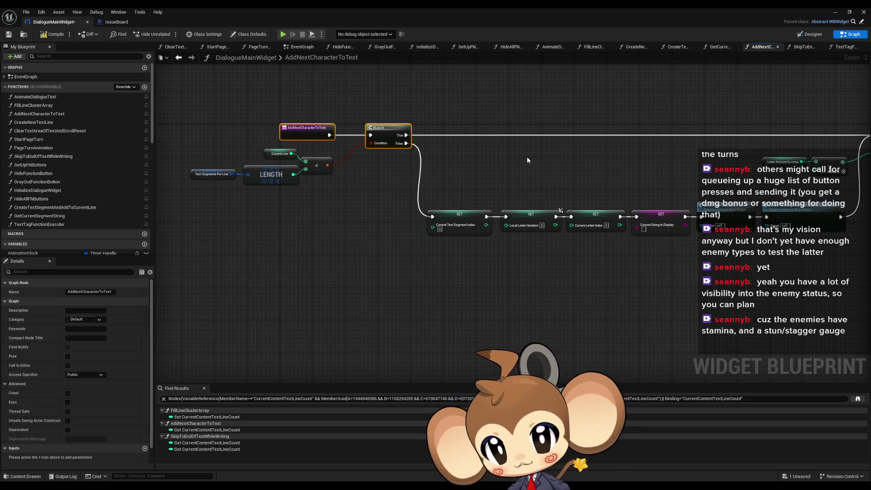
drag(523, 161, 531, 193)
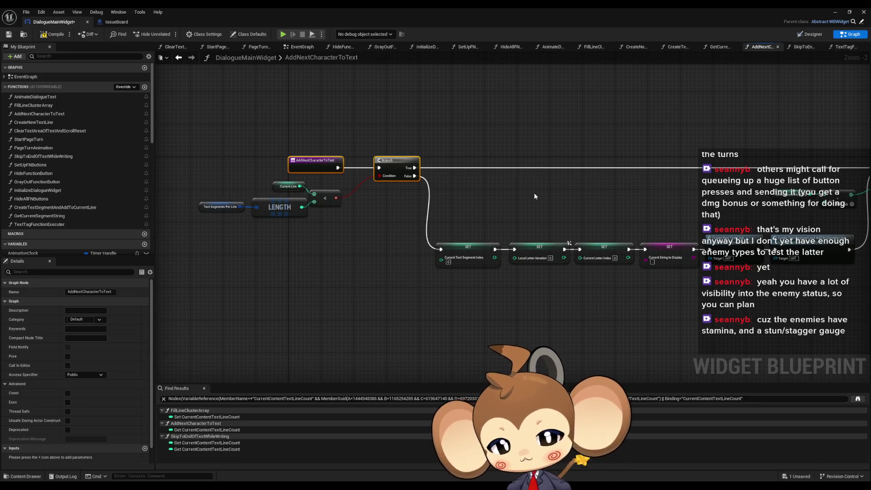
drag(534, 192, 353, 177)
click(635, 227)
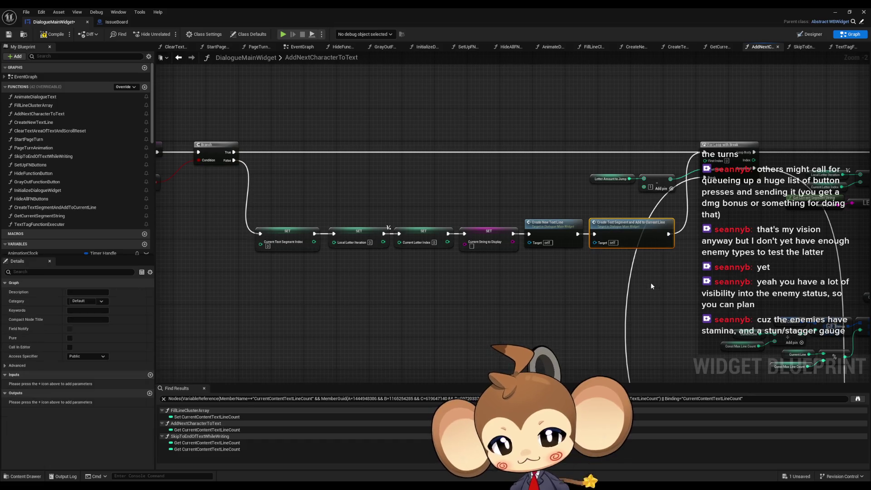
scroll(650, 286, up, 2)
ctrl+click(435, 233)
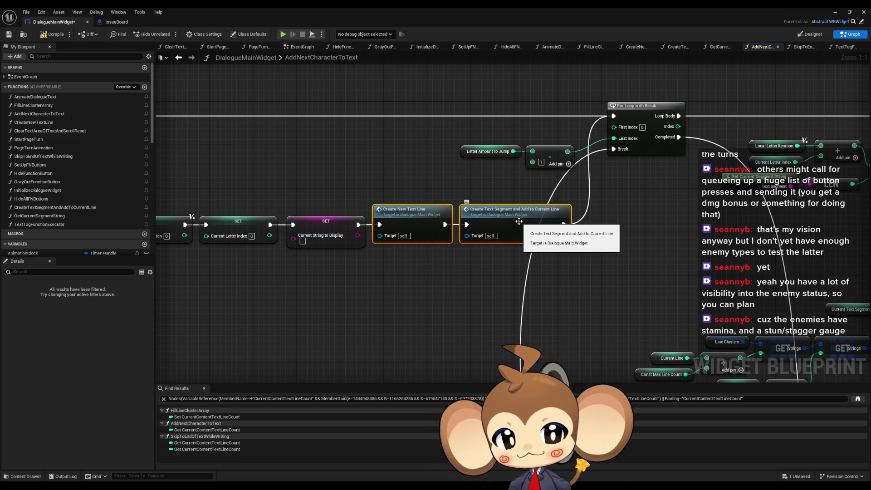
drag(425, 296, 669, 343)
scroll(73, 240, down, 2)
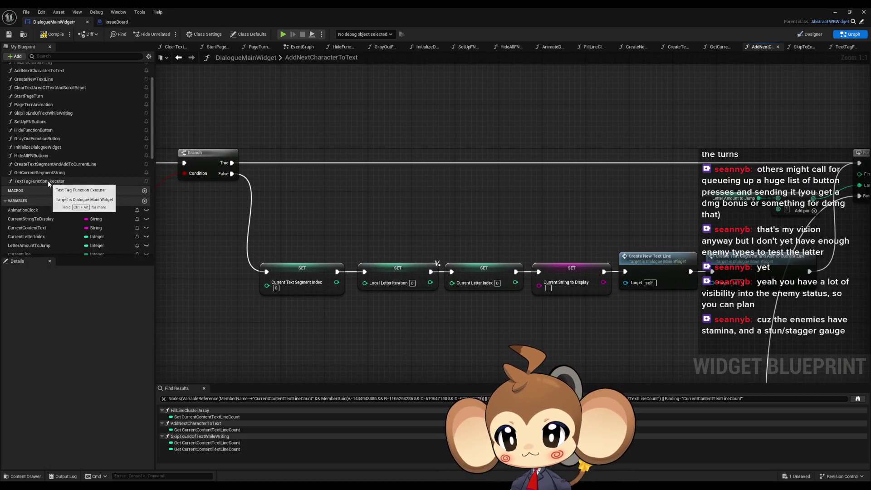
- In TextTagFunctionExecuter, add a Set Timer by Event node after Pause Unpause Handle and straighten it
double_click(49, 182)
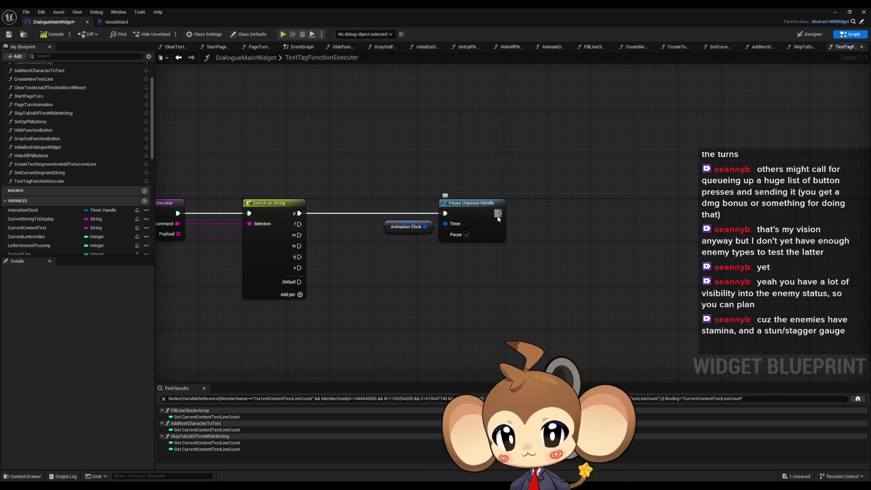
drag(499, 213, 568, 212)
text(se)
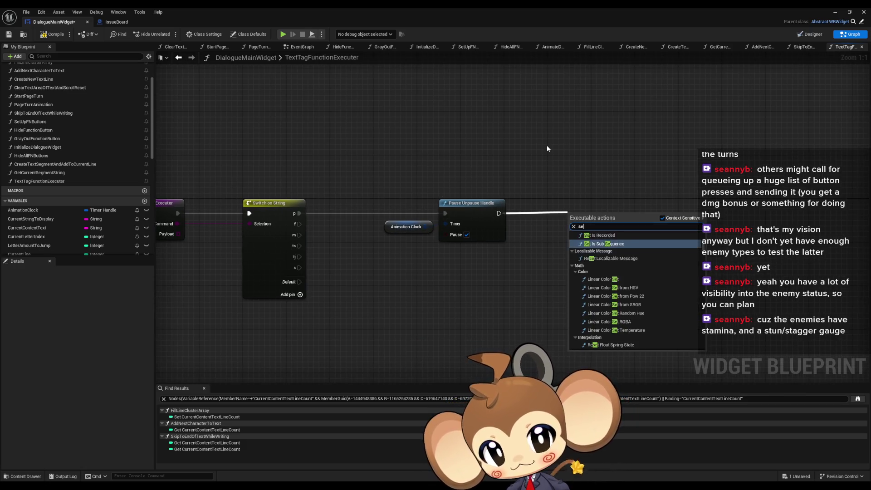
text(t timer)
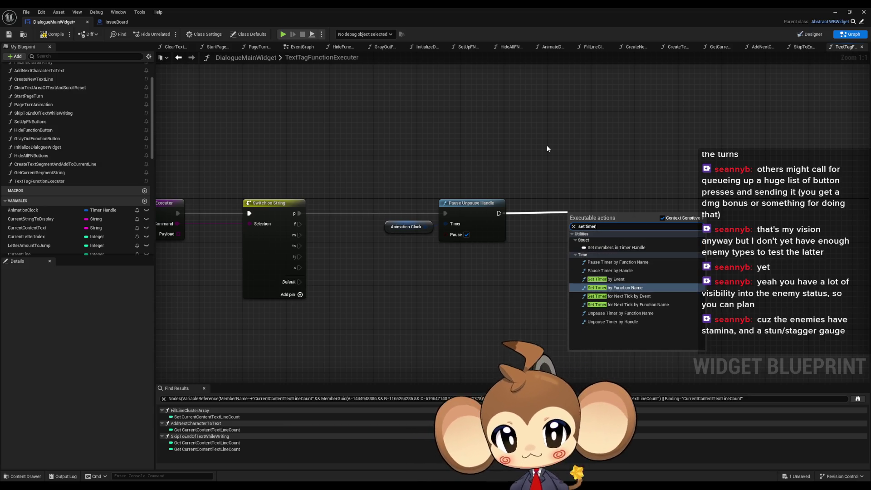
key(Up)
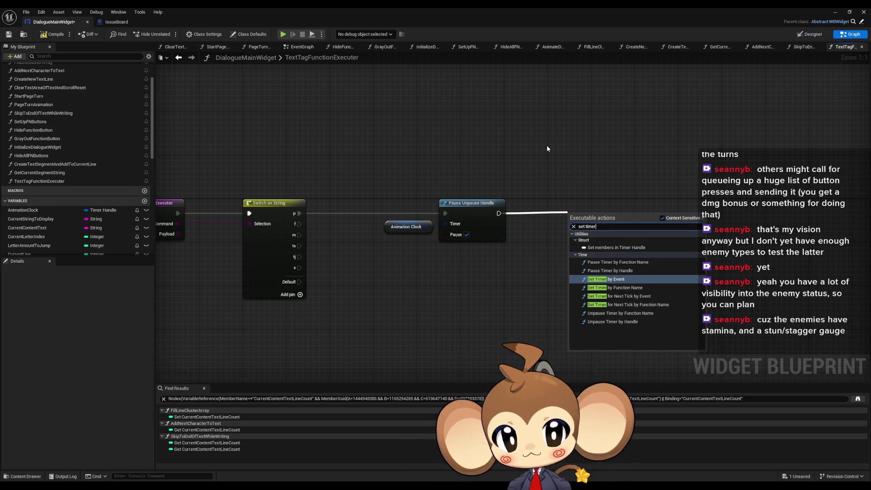
key(Return)
key(q)
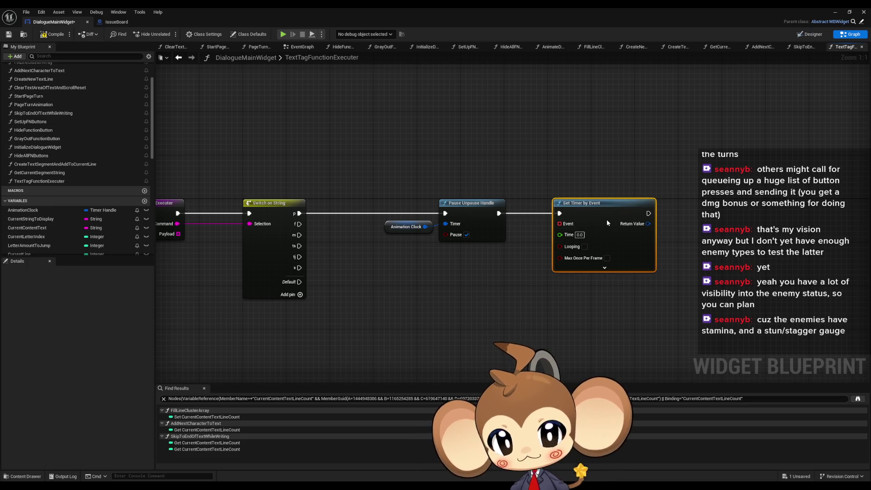
click(334, 233)
scroll(121, 129, up, 3)
- Create a function named ResumeTypeWriterAfterPause and return to the TextTagFunctionExecuter graph
click(144, 87)
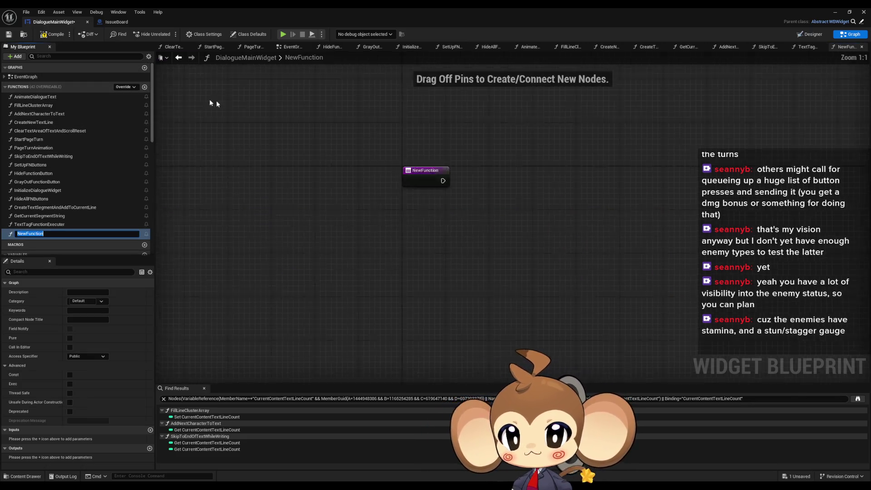
text(Pas)
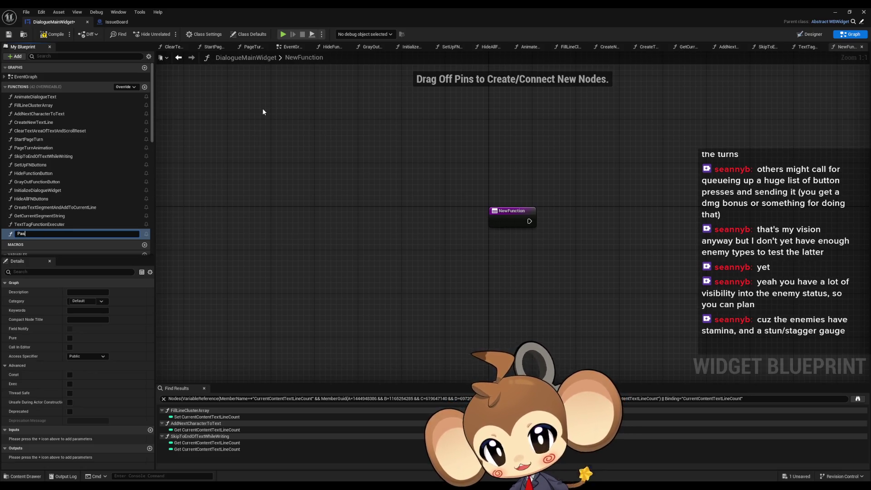
text(useT)
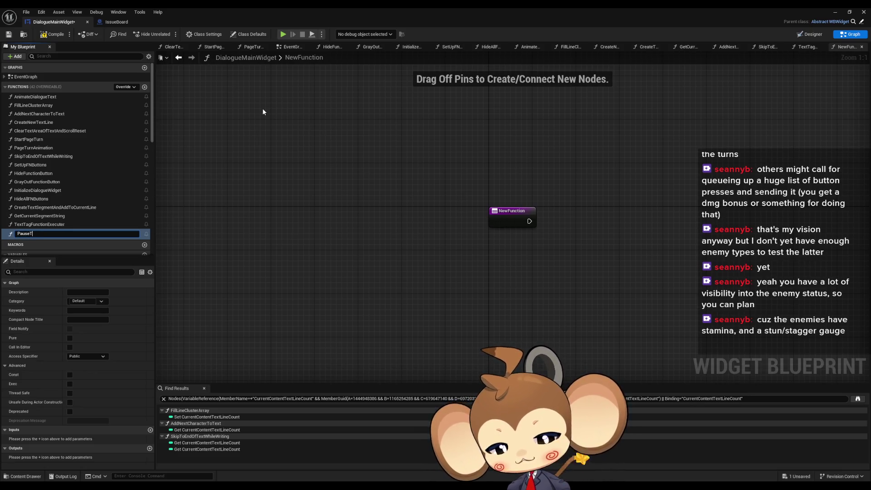
text(peWriter)
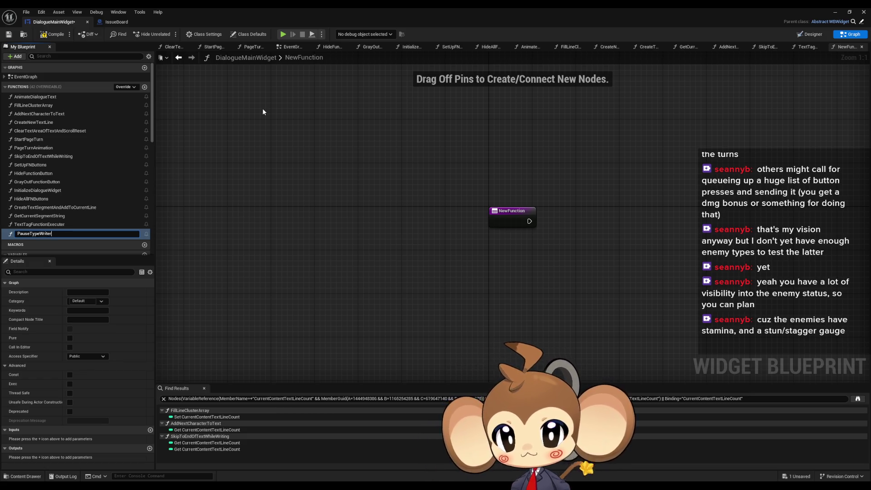
key(ctrl+a)
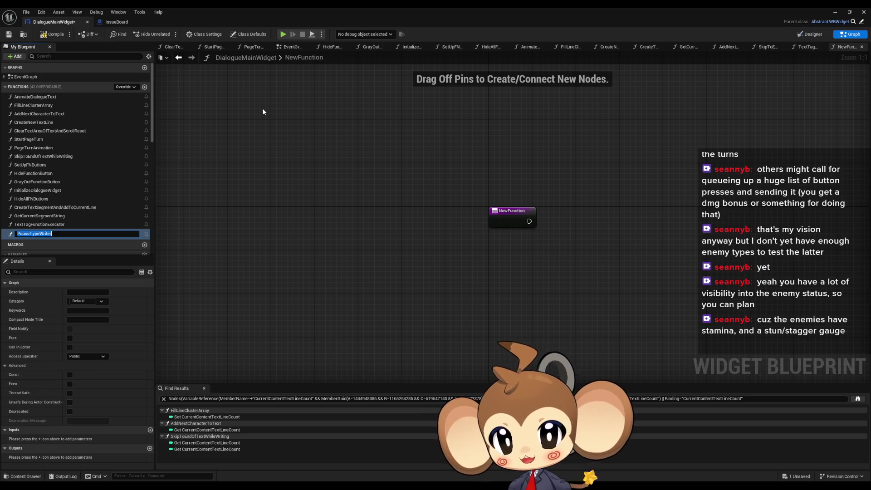
text(Resume)
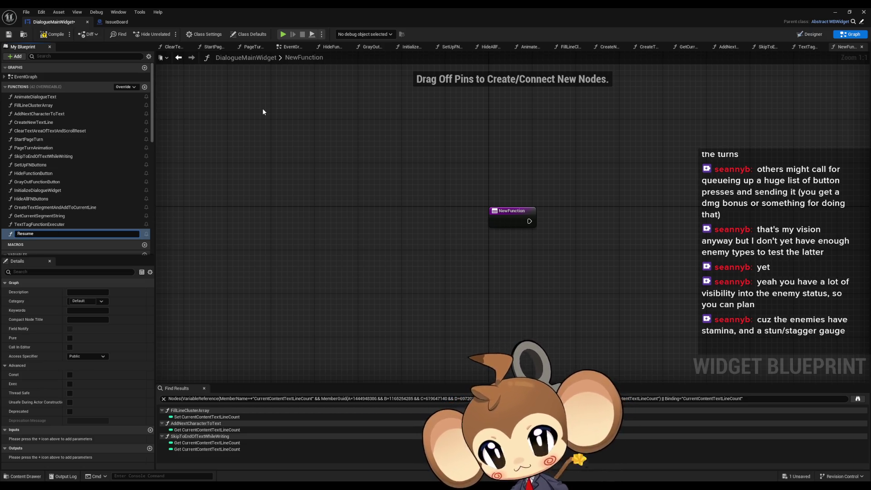
text(TypeWri)
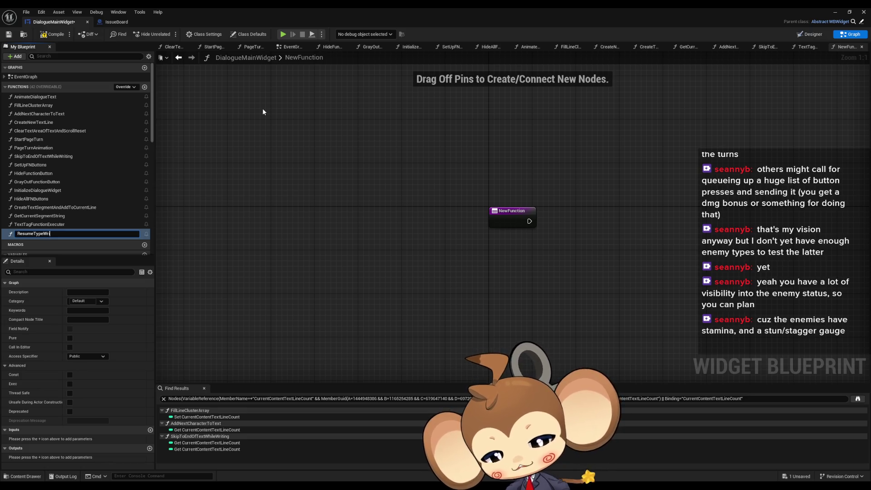
text(ter)
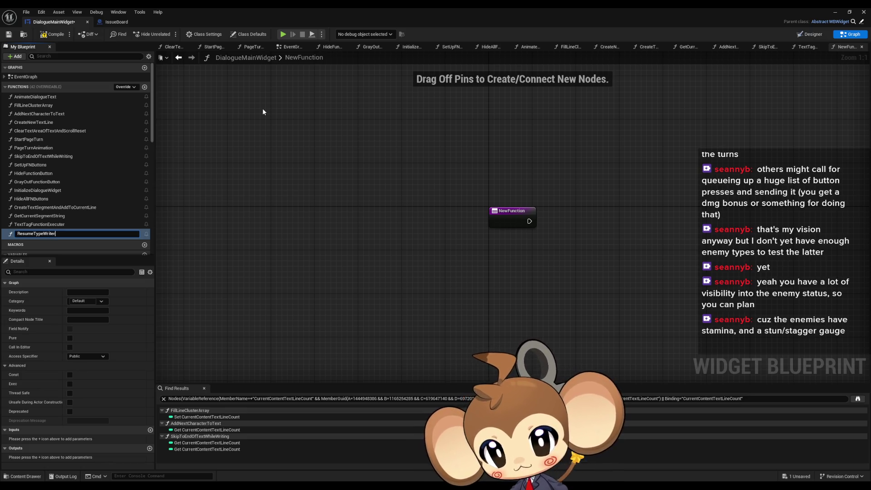
text(Afte)
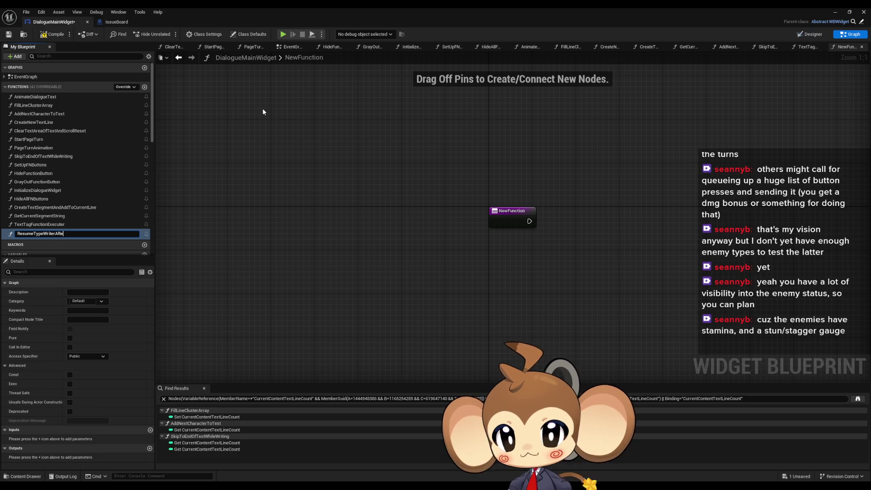
text(rPause)
key(Return)
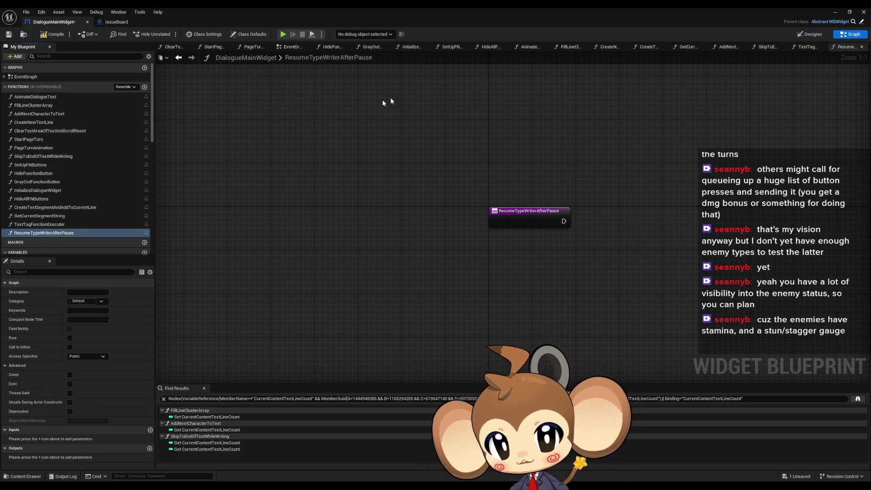
click(178, 57)
- Feed Set Timer by Event's Event pin from a Create Event node bound to ResumeTypeWriterAfterPause
click(474, 206)
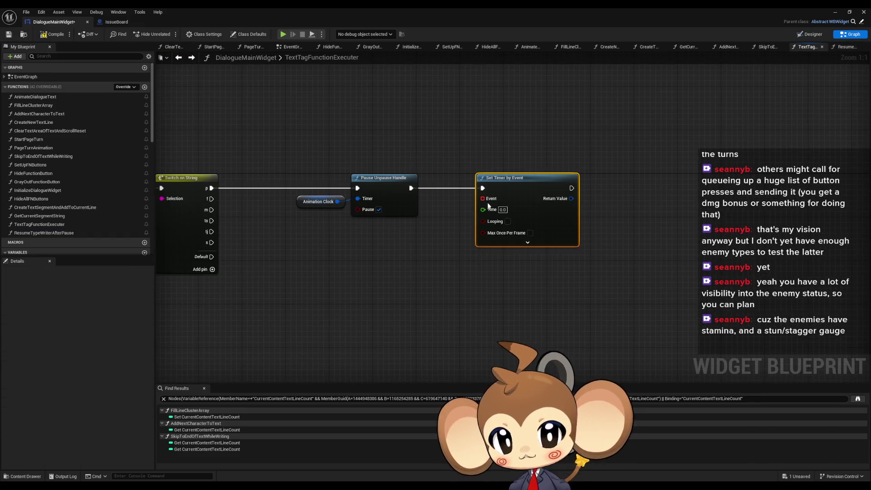
mouse_move(472, 199)
mouse_down()
mouse_move(458, 247)
mouse_move(411, 253)
mouse_up()
text(create)
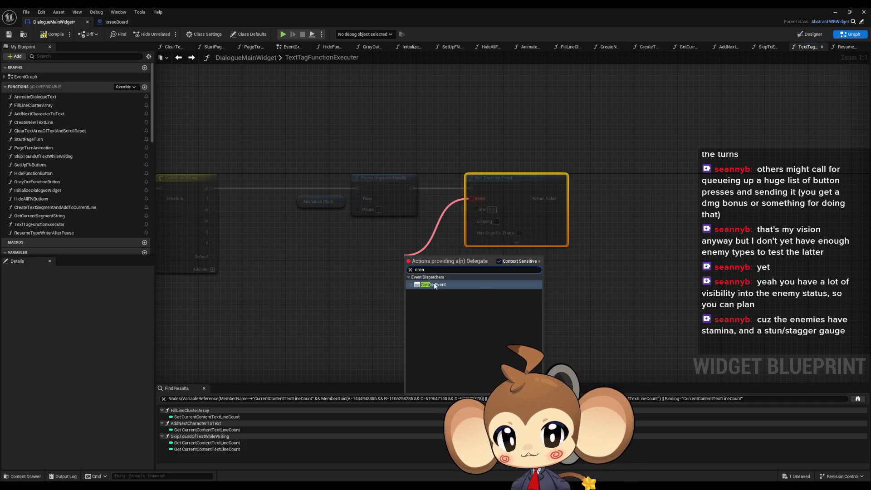
key(Return)
click(421, 290)
text(resume)
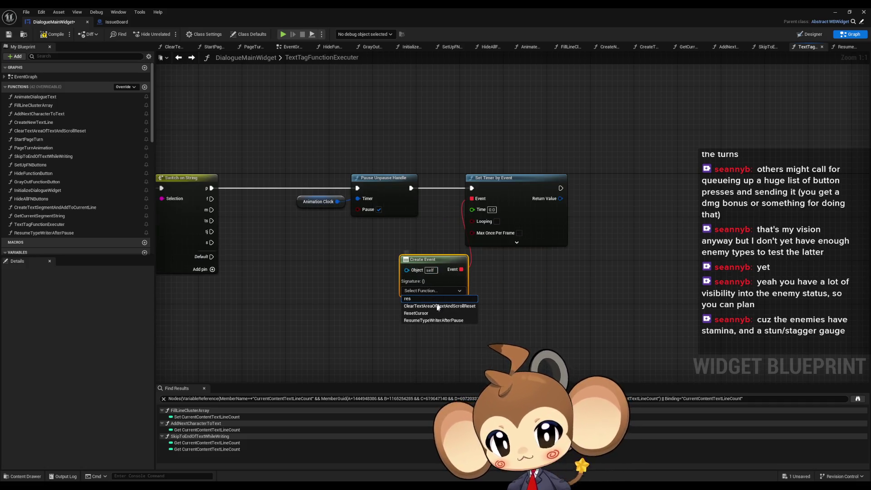
click(435, 319)
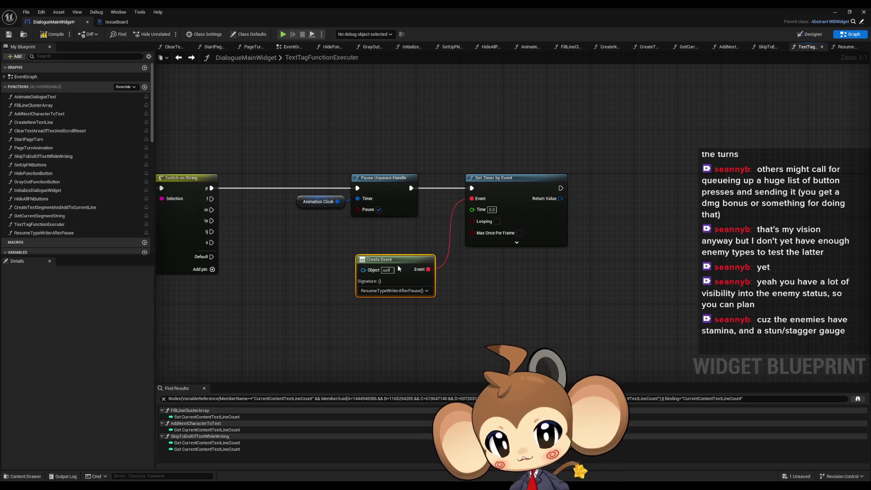
click(385, 281)
drag(453, 229, 374, 253)
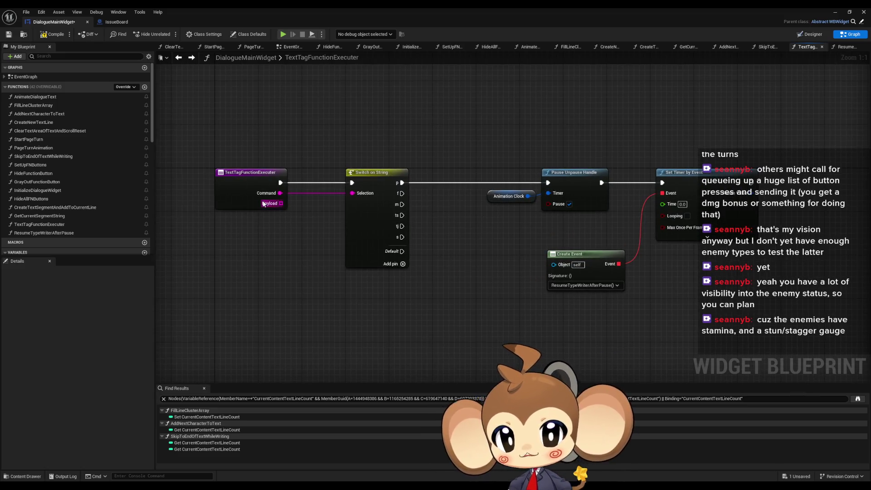
right_click(489, 246)
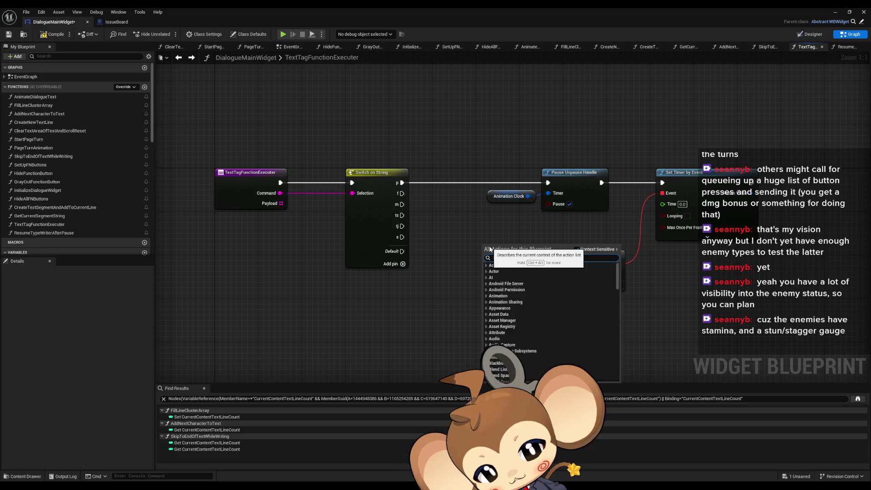
- Drive the timer's Time input with Payload element 0 through a GET node, converted to float
text(Iayload)
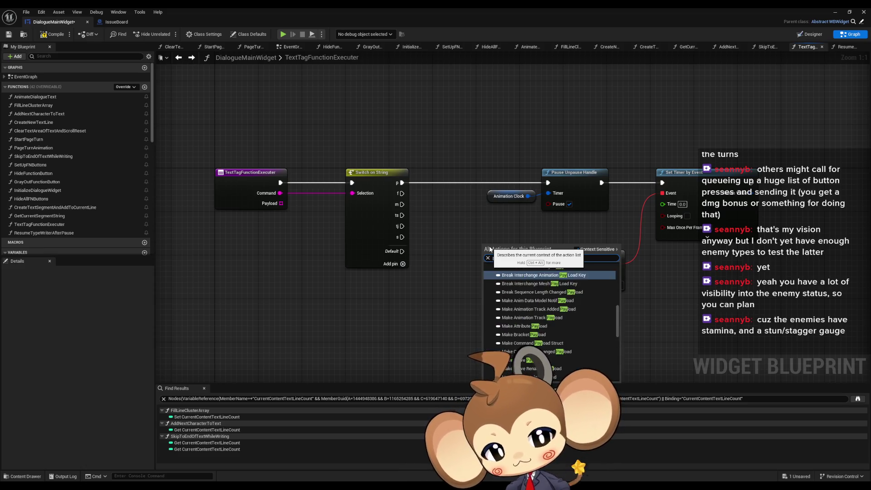
key(Return)
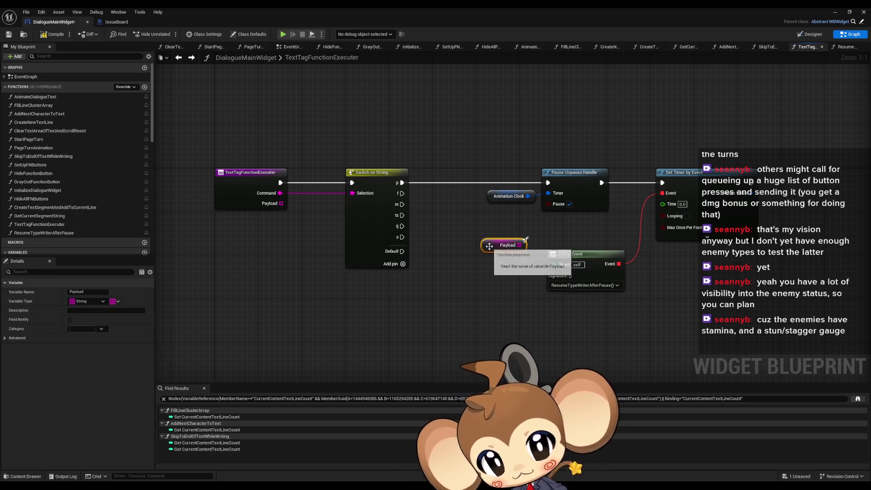
text(get)
mouse_move(520, 245)
mouse_down()
mouse_move(589, 228)
mouse_move(511, 232)
mouse_move(522, 227)
mouse_up()
click(585, 306)
drag(608, 230, 667, 207)
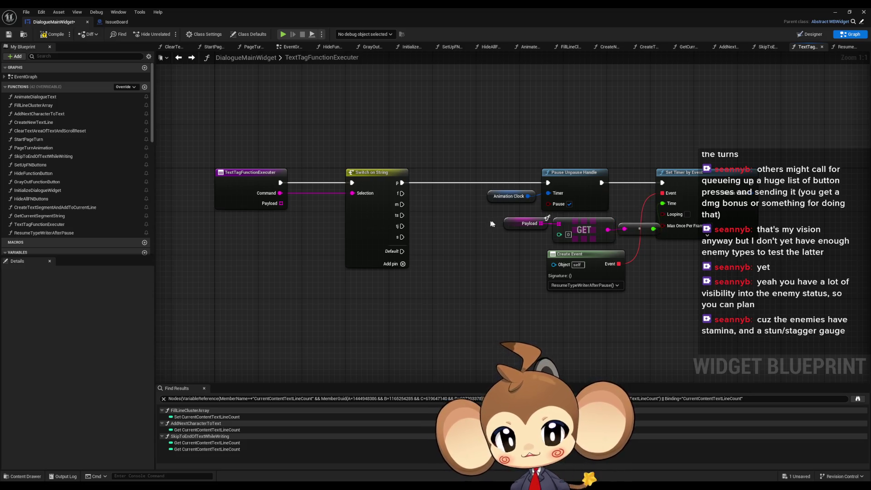
mouse_move(499, 213)
mouse_down()
mouse_move(630, 236)
mouse_move(580, 232)
mouse_up()
click(612, 246)
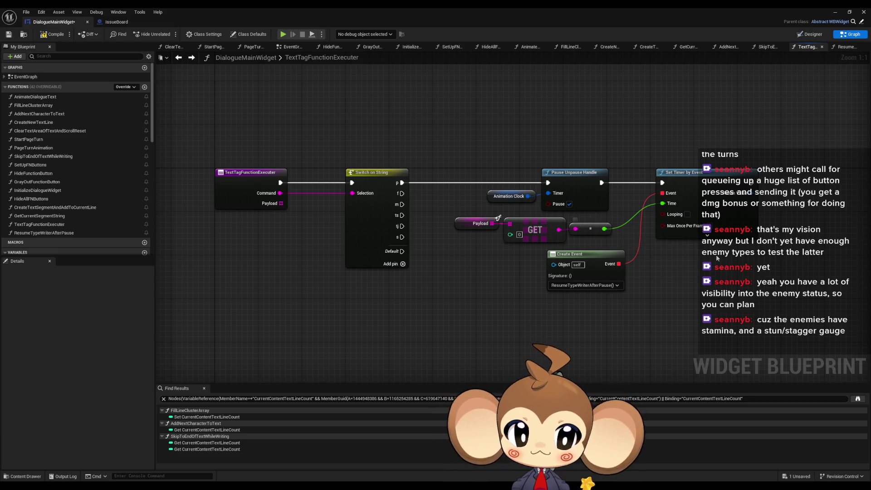
drag(693, 263, 558, 254)
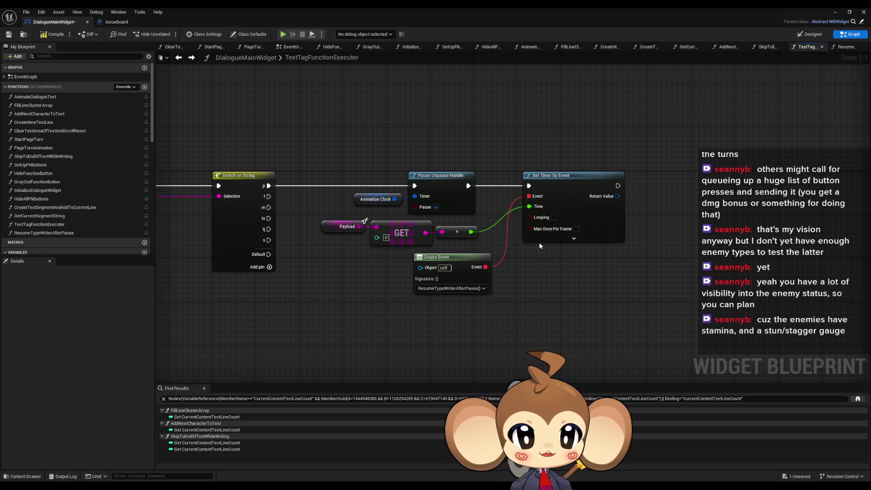
mouse_move(513, 110)
mouse_down()
mouse_move(576, 169)
mouse_move(644, 271)
mouse_up()
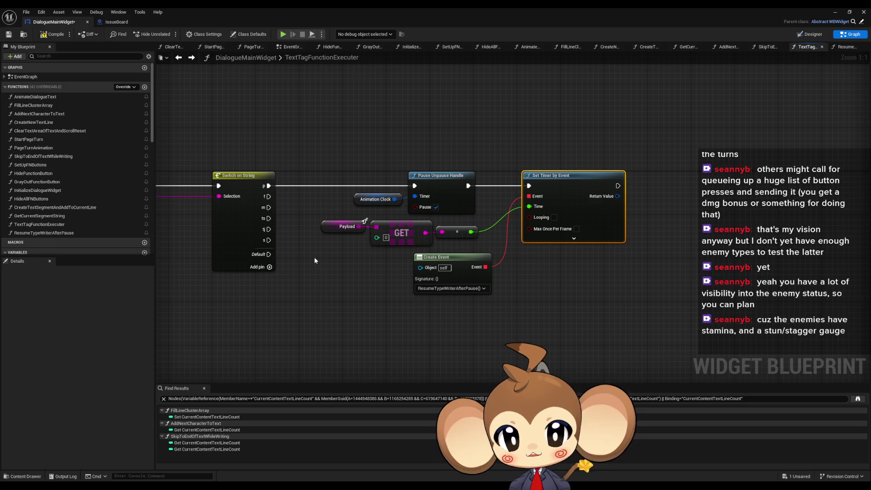
drag(345, 139, 476, 216)
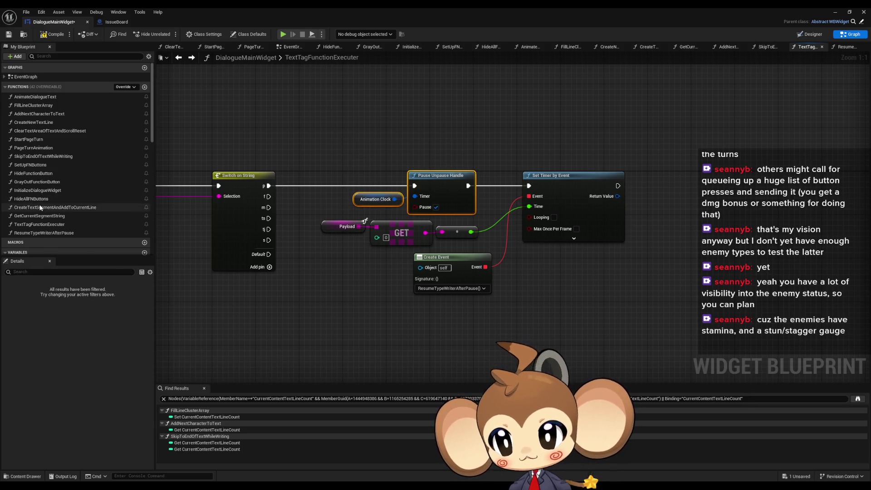
- In ResumeTypeWriterAfterPause, paste the Animation Clock variable and add Unpause Timer by Handle from it
scroll(77, 218, down, 1)
click(375, 199)
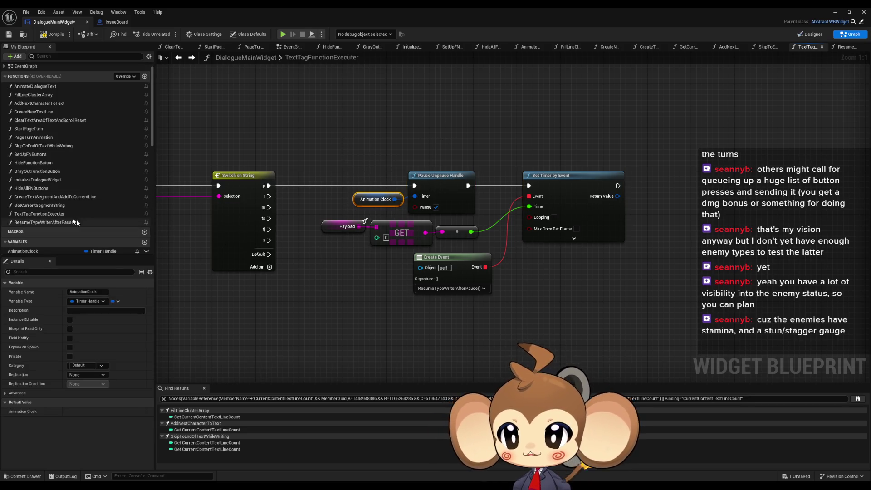
double_click(35, 222)
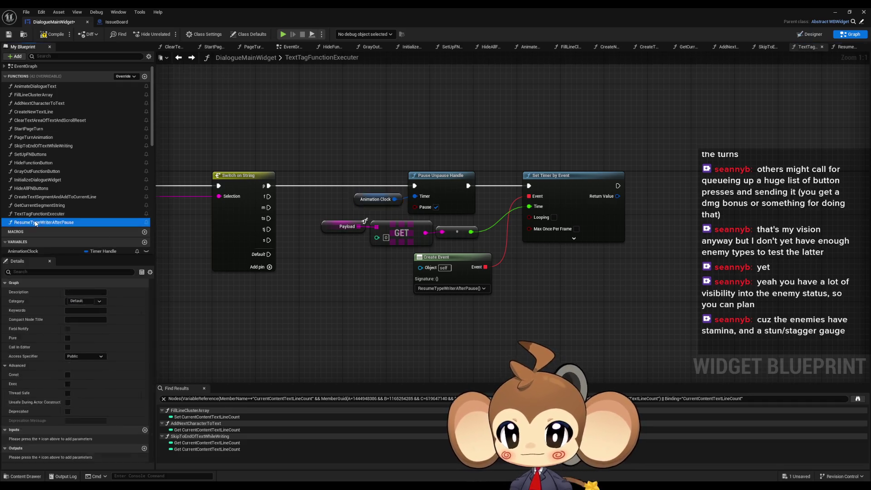
key(ctrl+v)
drag(399, 255, 448, 253)
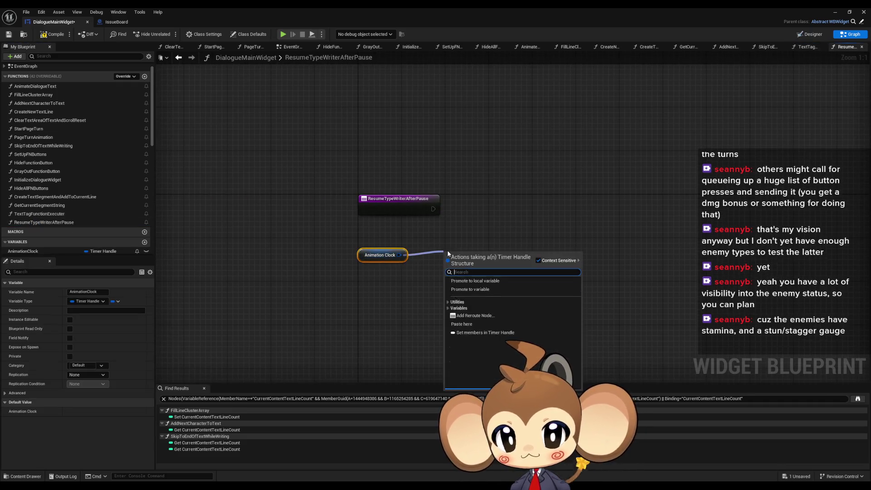
text(resume)
key(ctrl+a)
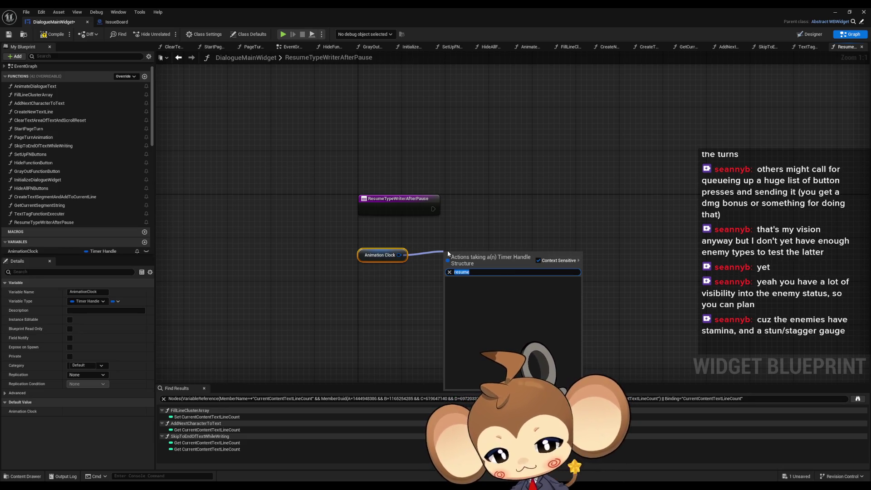
text(unp)
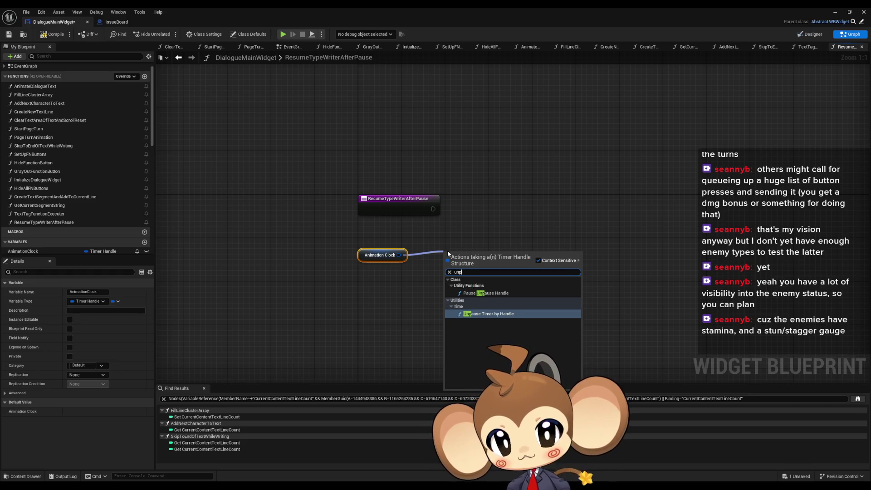
key(Return)
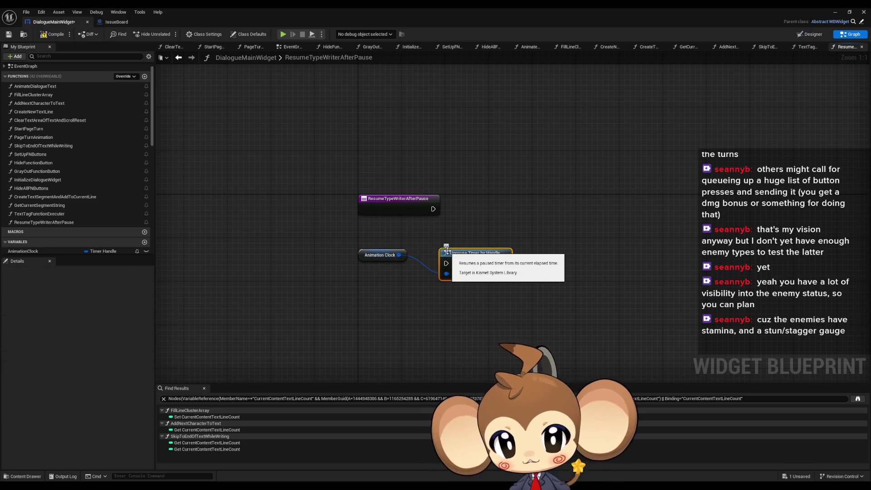
- Add a Pause Unpause Handle node from the Animation Clock handle below the Unpause node
drag(399, 255, 418, 306)
text(unpa)
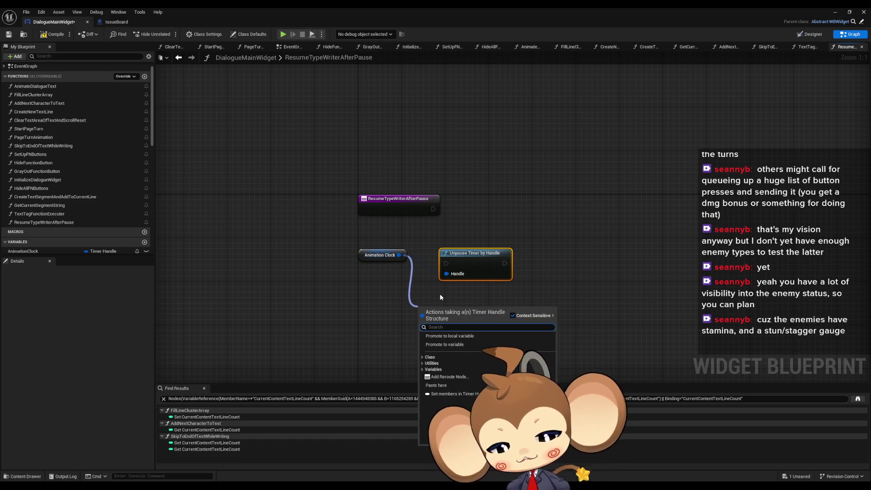
key(Up)
key(Return)
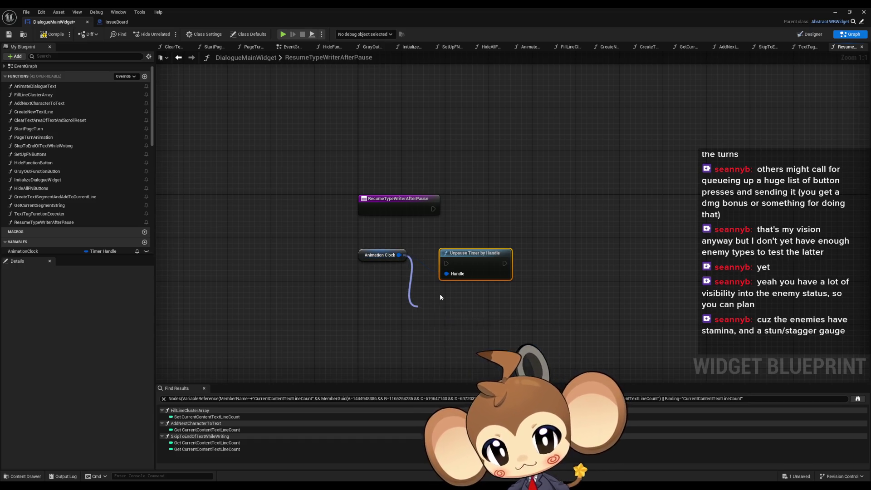
drag(441, 305, 473, 296)
- Place Unpause Timer by Handle beside the entry, wire it in, and delete the Pause Unpause Handle node
click(473, 259)
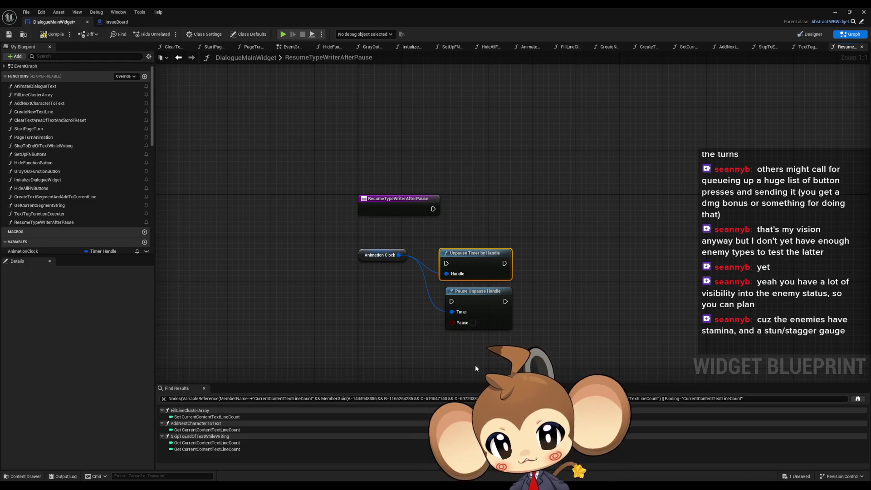
drag(565, 296, 563, 278)
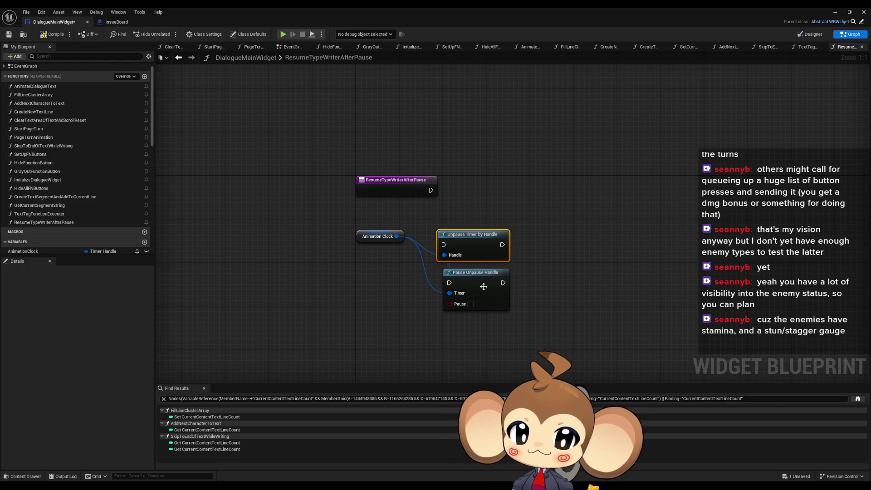
mouse_move(465, 247)
drag(465, 247, 485, 192)
drag(431, 190, 465, 190)
click(475, 273)
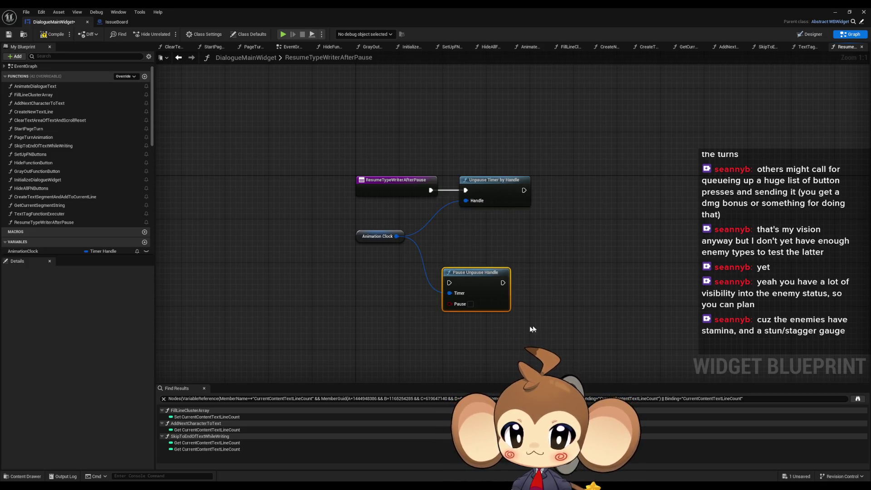
key(Delete)
- Position Animation Clock next to the Handle input and return to TextTagFunctionExecuter
drag(380, 236, 413, 208)
click(418, 275)
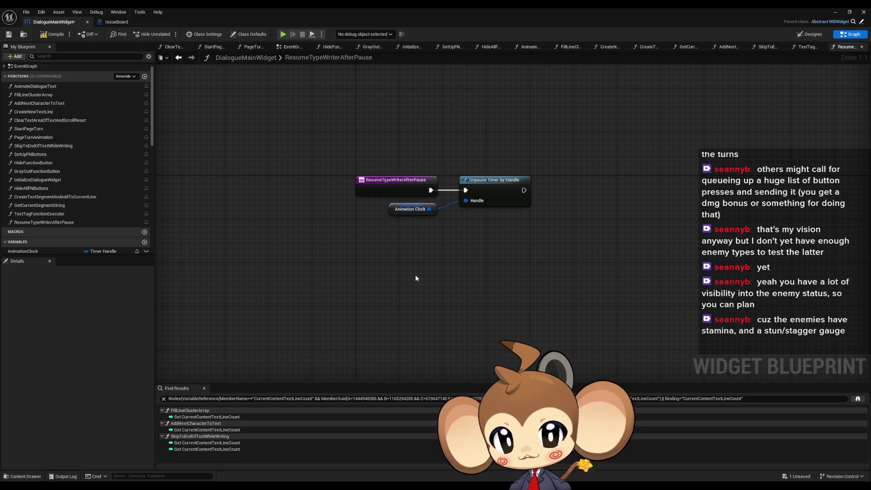
click(494, 195)
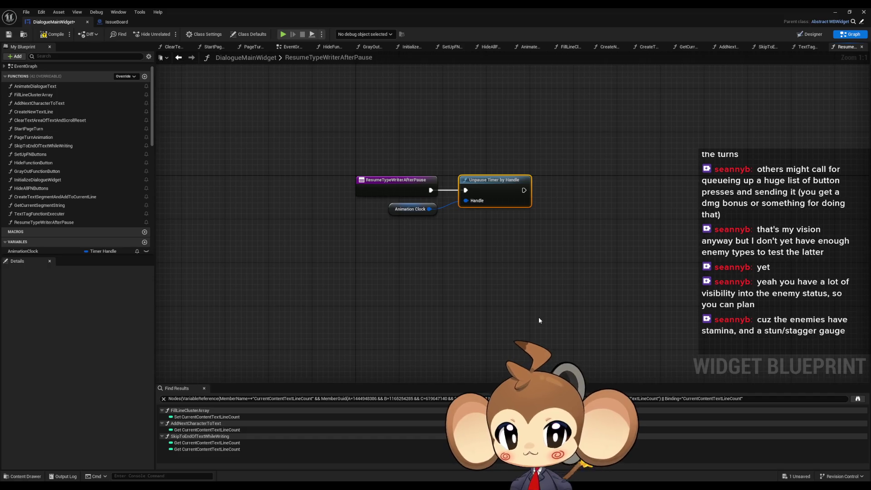
click(410, 209)
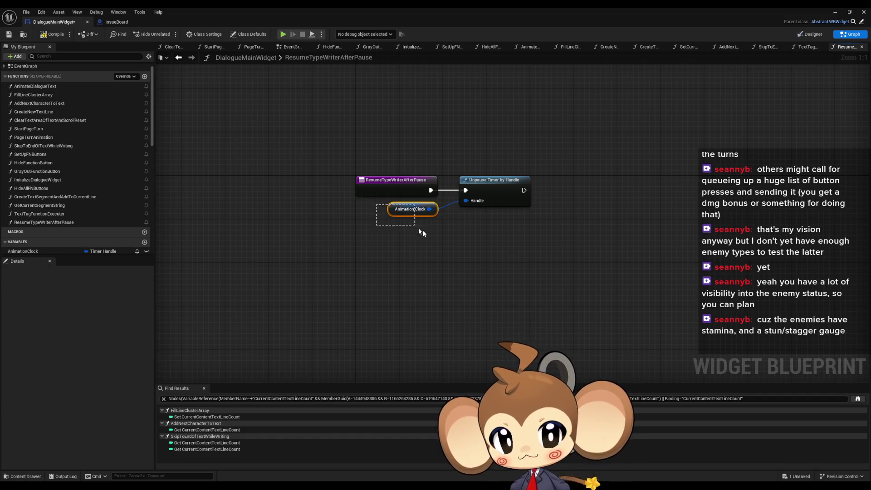
click(494, 199)
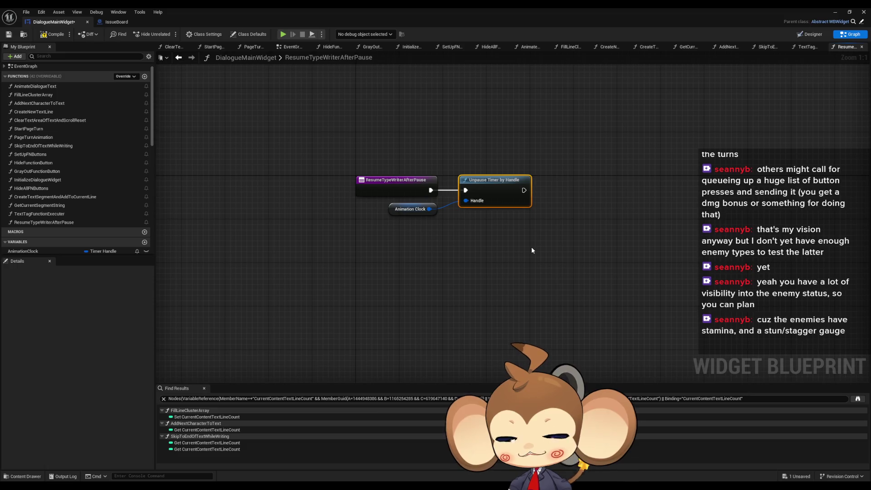
click(179, 57)
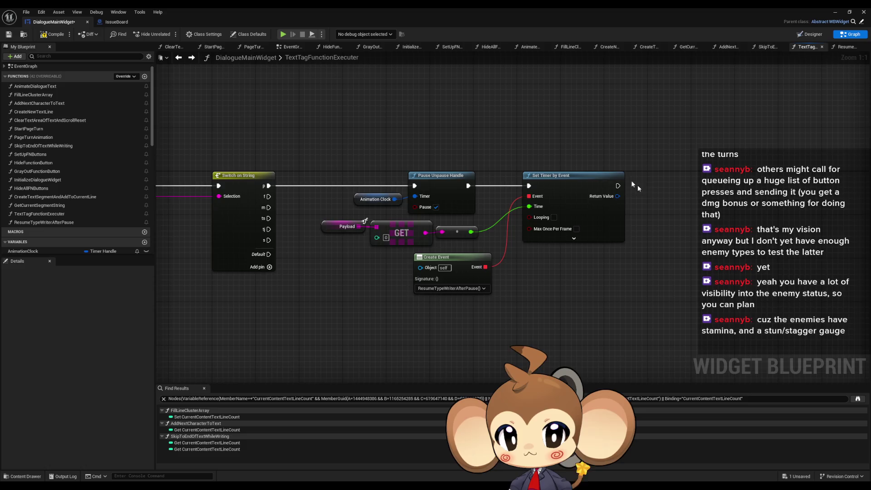
- Promote Set Timer by Event's Return Value to a Timer Handle variable named PauseTagTimer
drag(537, 221, 570, 219)
text(set)
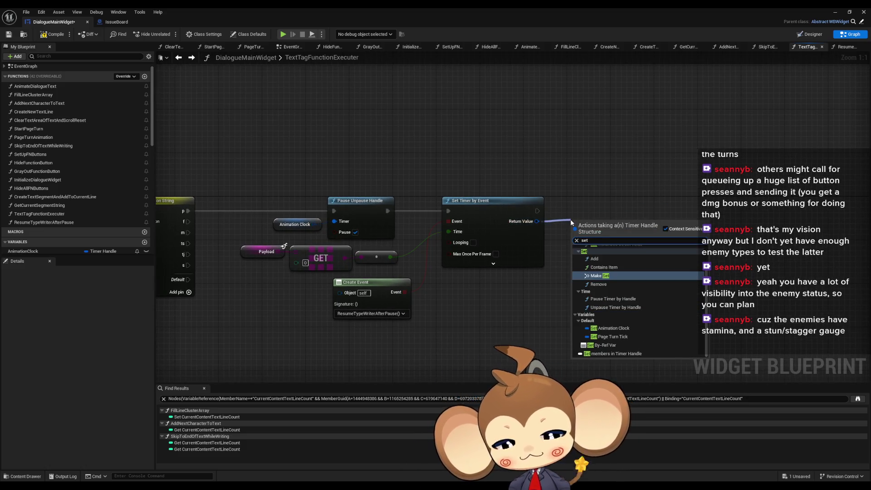
key(BackSpace)
key(BackSpace)
key(BackSpace)
text(promo)
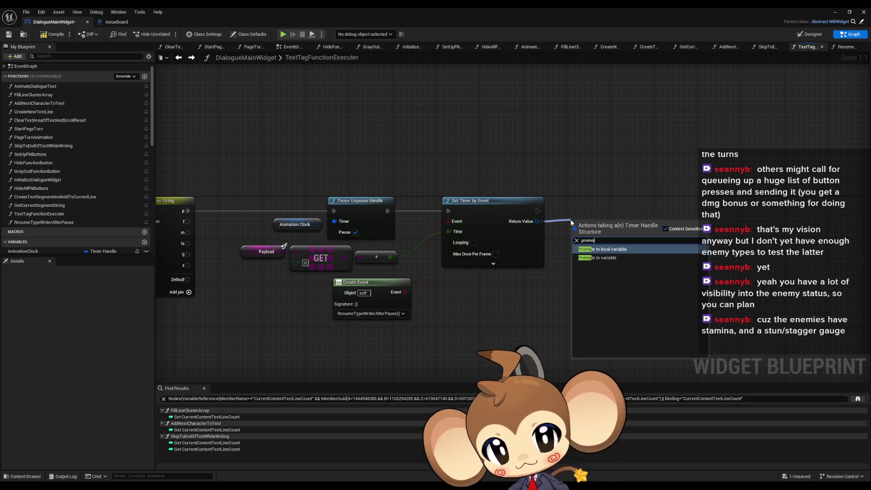
key(Return)
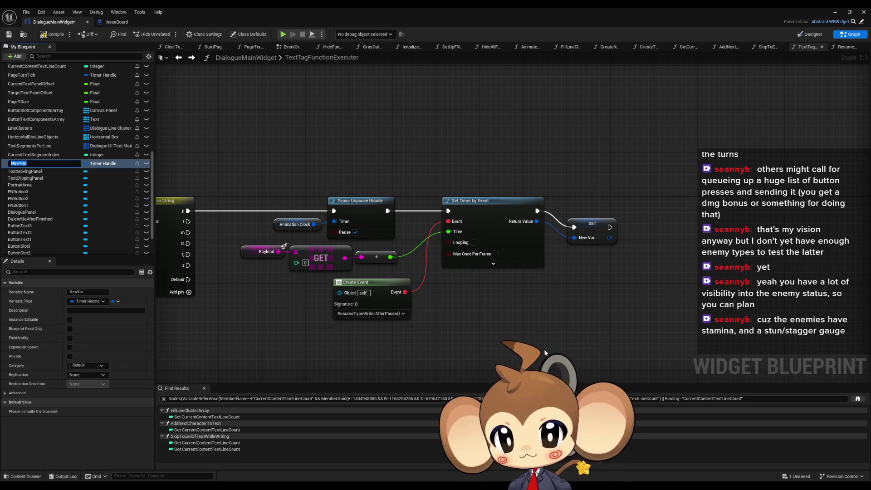
text(Paus)
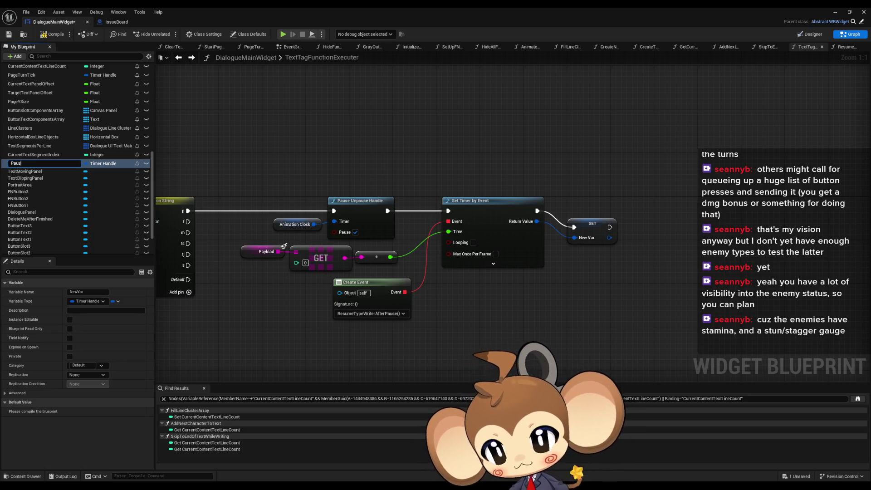
text(eTagTimer)
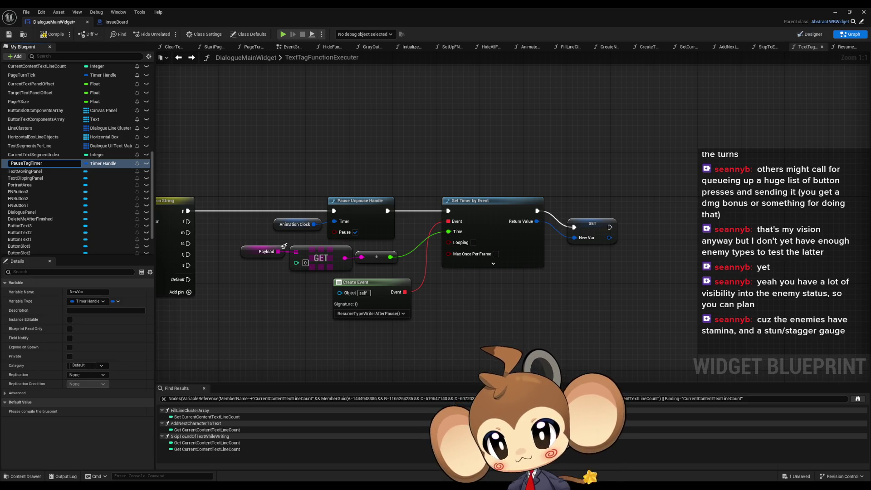
key(Return)
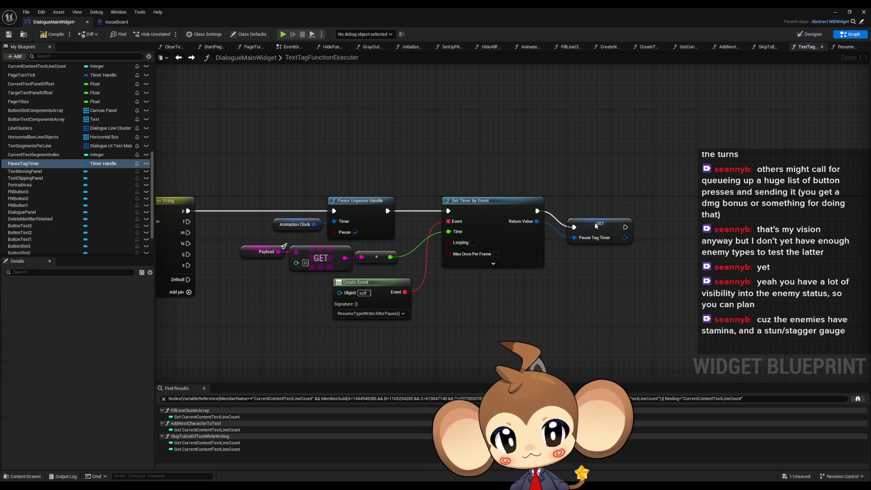
click(589, 223)
drag(592, 272, 621, 277)
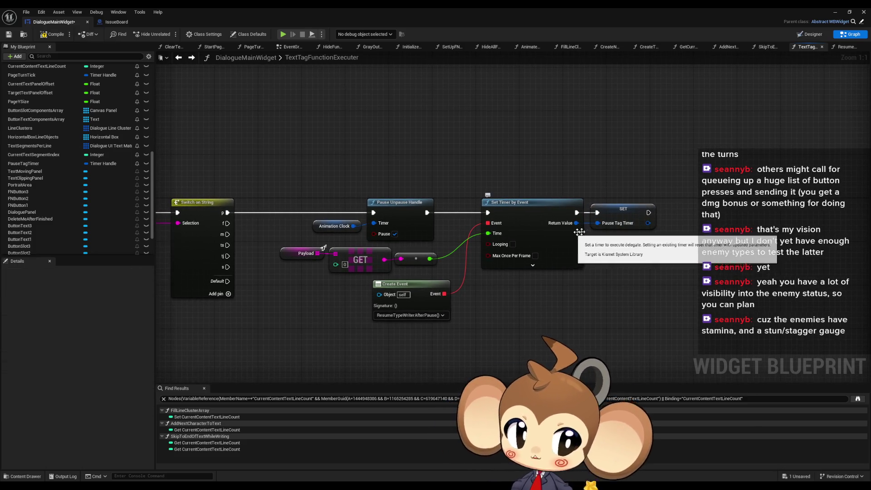
scroll(663, 272, down, 3)
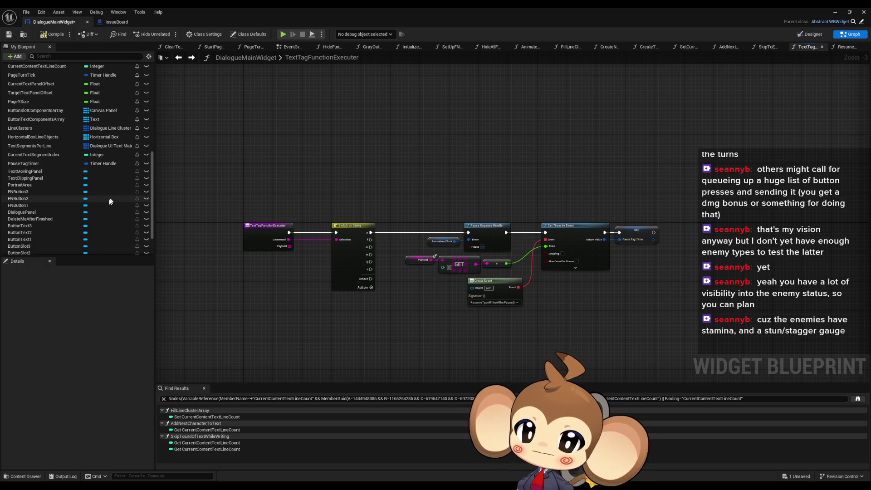
scroll(110, 203, up, 15)
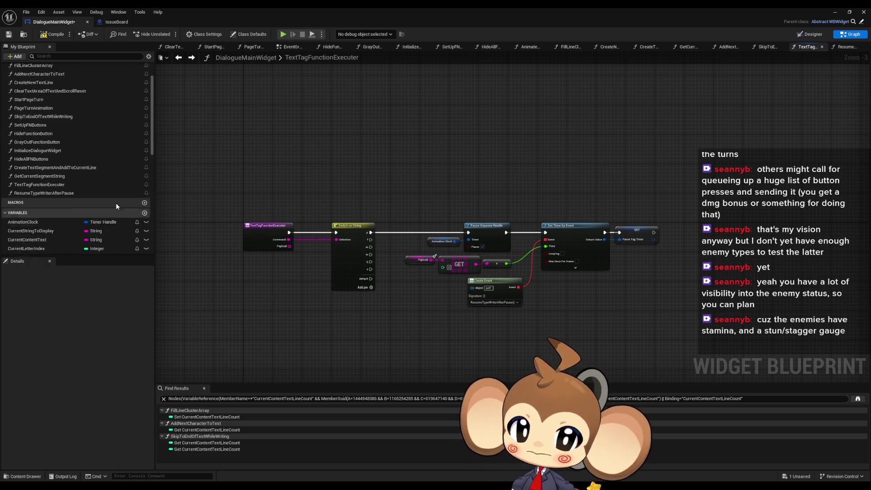
- Open SkipToEndOfTextWhileWriting and place a Get PauseTagTimer node in its graph
double_click(50, 156)
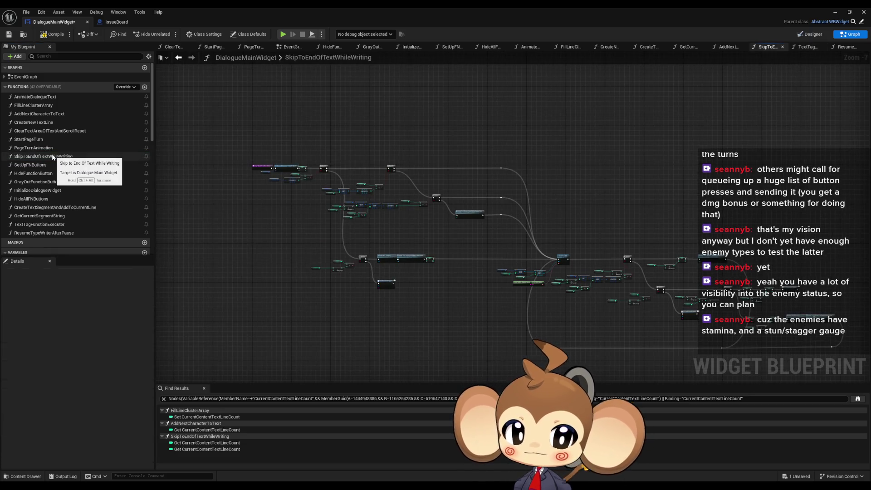
scroll(290, 175, up, 8)
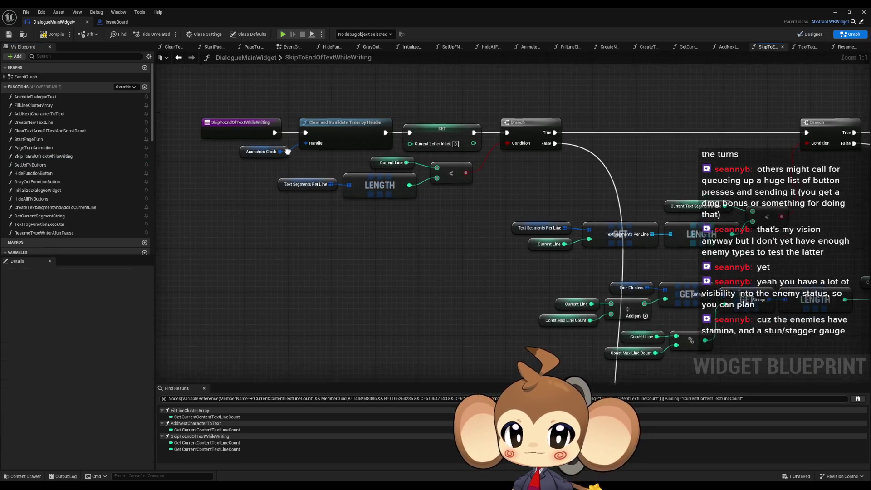
scroll(89, 229, down, 4)
scroll(89, 229, down, 5)
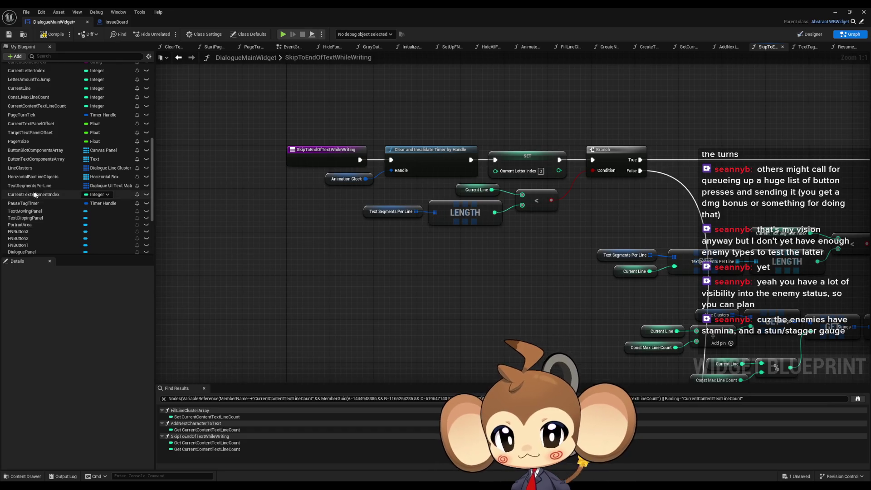
mouse_move(26, 205)
mouse_down()
mouse_move(90, 218)
mouse_move(249, 278)
mouse_up()
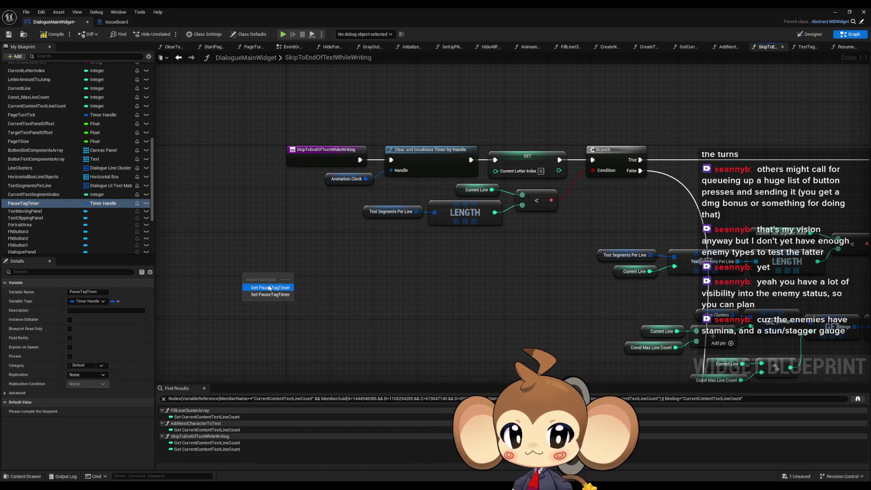
click(272, 283)
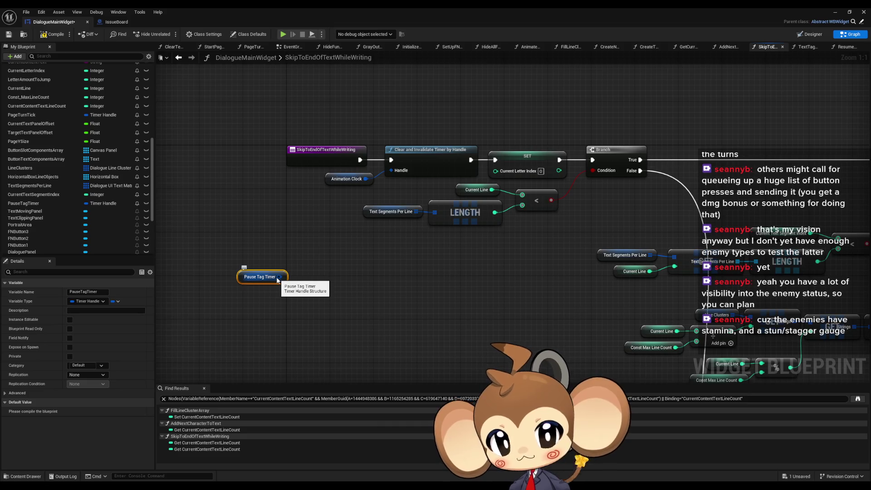
click(453, 164)
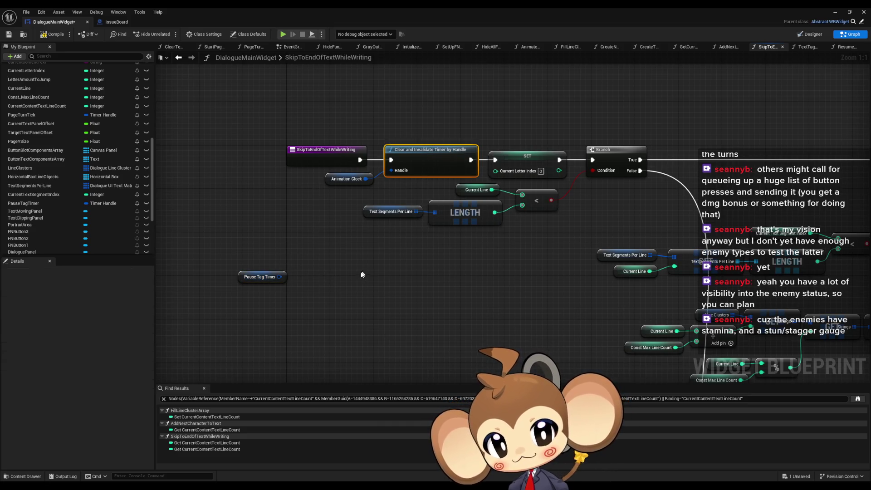
drag(280, 277, 424, 277)
click(285, 279)
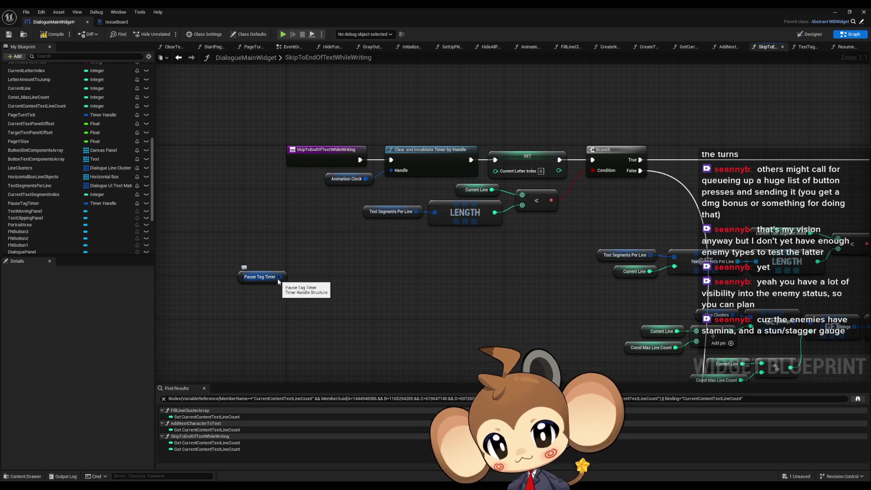
- Add Clear and Invalidate Timer by Handle for Pause Tag Timer, wired after the entry and the existing clear node
drag(279, 277, 308, 275)
text(clear)
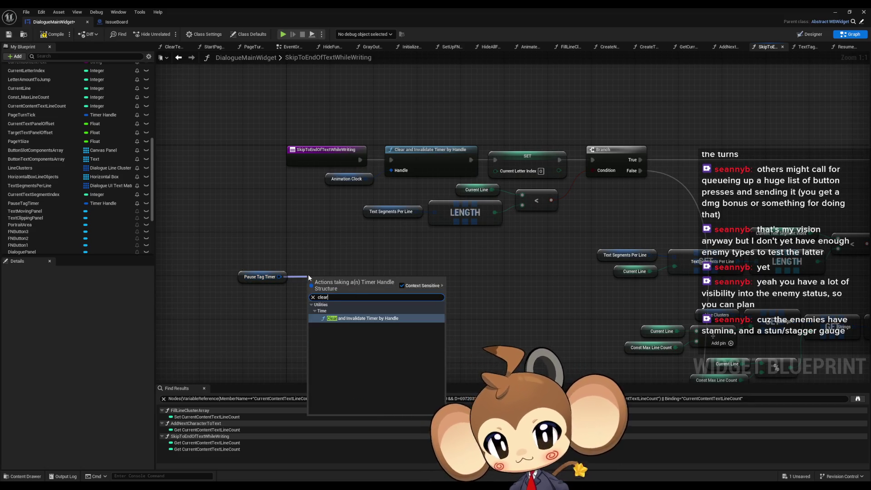
key(Return)
mouse_move(310, 291)
mouse_down()
mouse_move(349, 182)
mouse_move(368, 160)
mouse_up()
drag(389, 291, 391, 160)
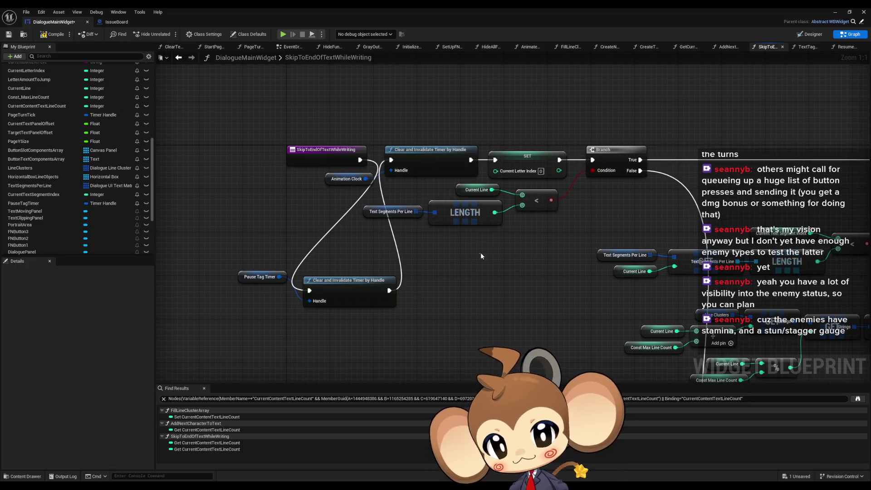
- Play-test the dialogue in the level editor, stop it, and return to DialogueMainWidget
click(835, 13)
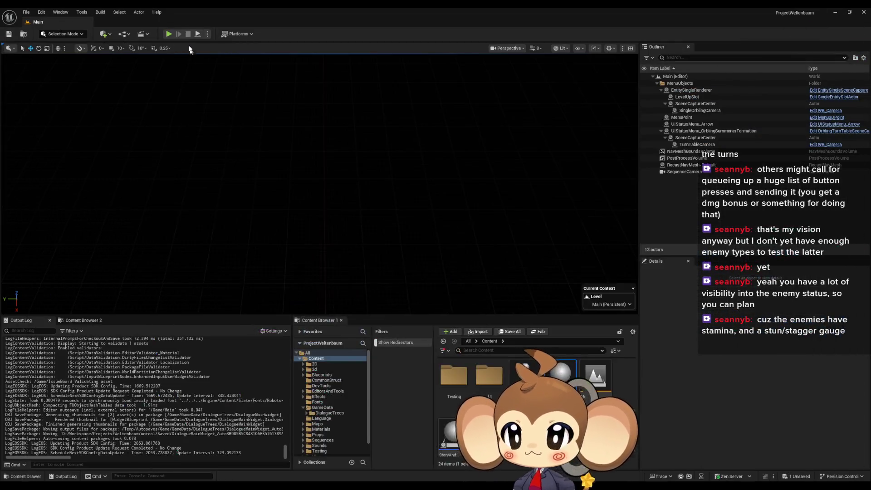
click(169, 34)
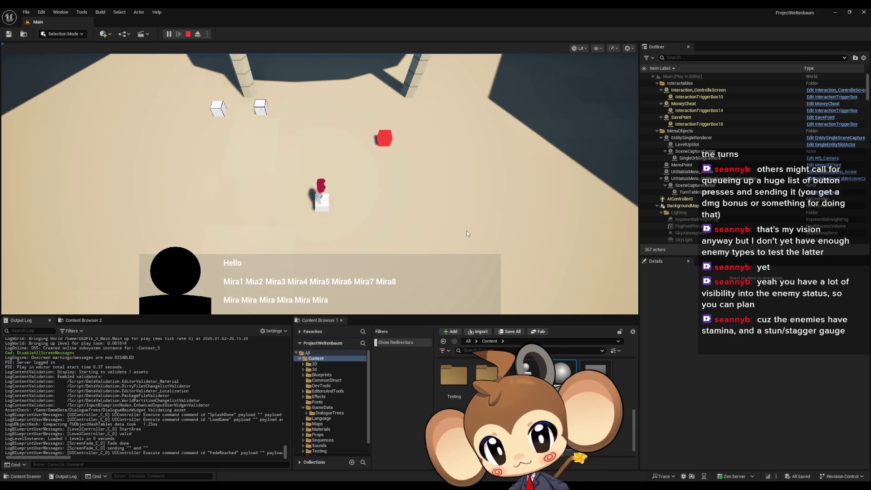
click(187, 34)
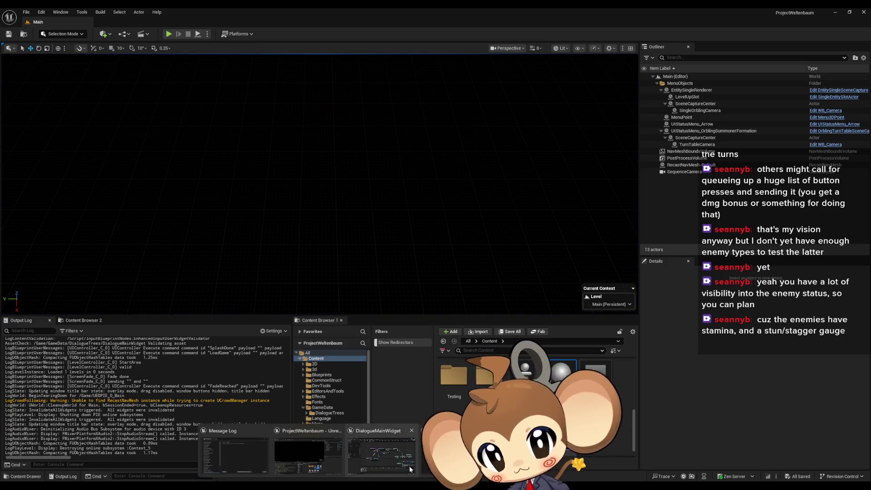
click(409, 466)
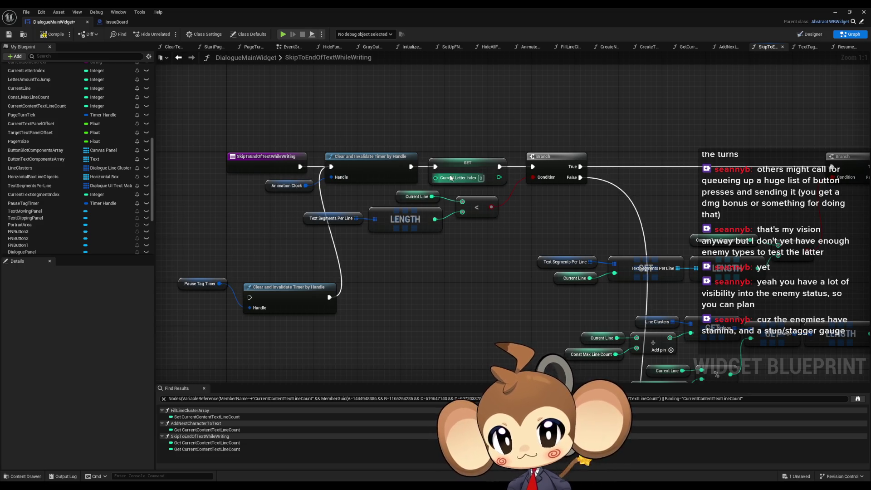
mouse_move(435, 167)
mouse_down()
mouse_move(408, 213)
mouse_move(330, 298)
mouse_up()
- Connect the Pause Tag Timer clear node to SET Current Letter Index and shift the downstream nodes
mouse_move(250, 297)
mouse_down()
mouse_move(416, 173)
mouse_move(411, 166)
mouse_up()
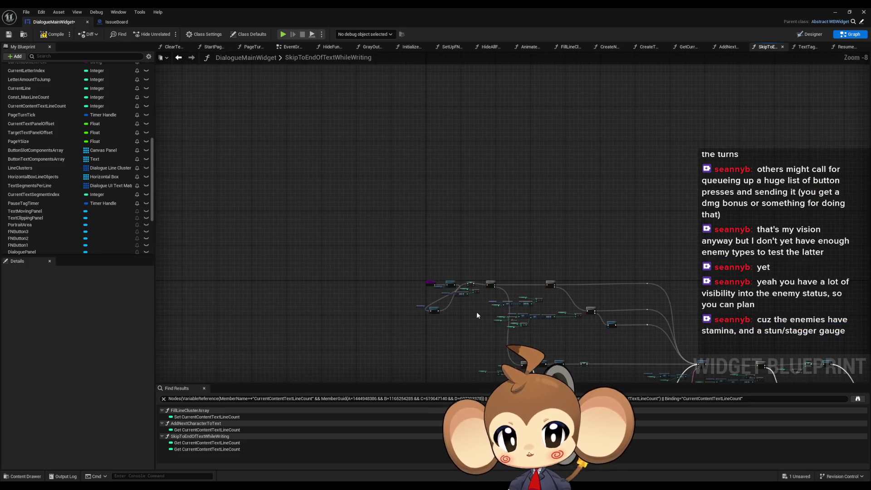
key(ctrl+a)
key(Home)
ctrl+click(476, 199)
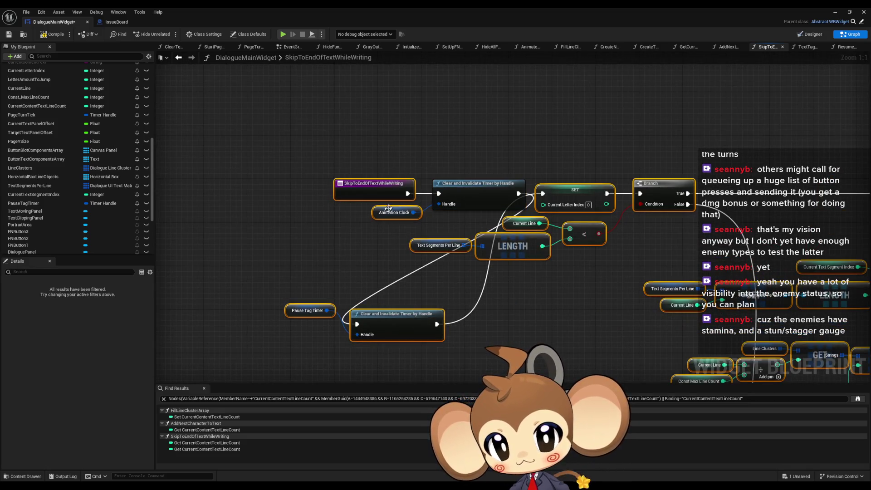
ctrl+click(394, 212)
ctrl+click(372, 190)
mouse_move(571, 194)
mouse_down()
mouse_move(551, 266)
mouse_move(744, 148)
mouse_move(755, 70)
mouse_up()
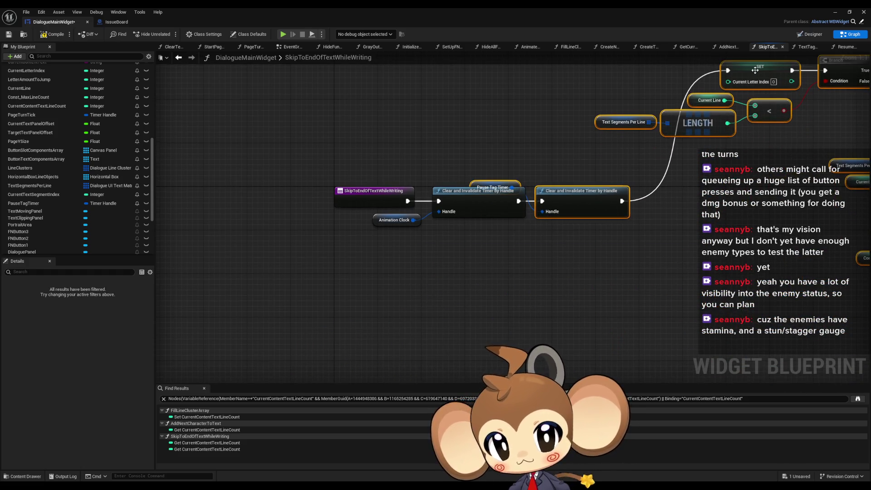
- Move the remaining nodes into a tidy row and review the finished chain
ctrl+click(596, 195)
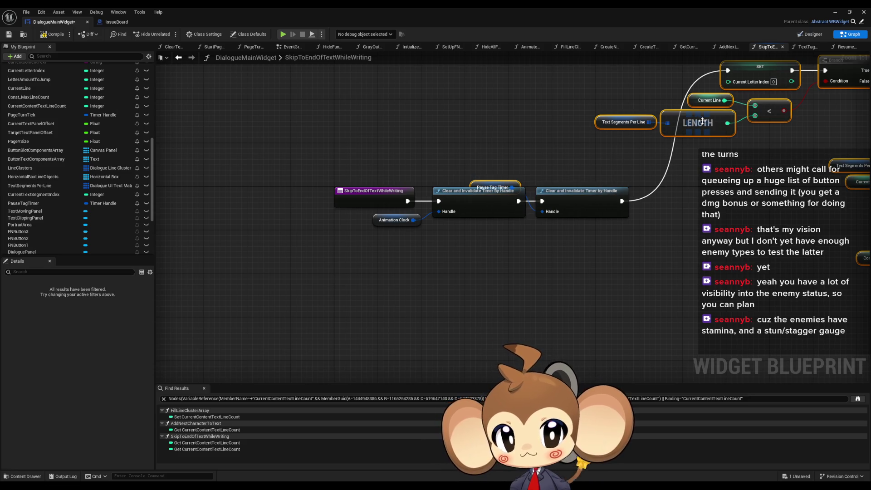
mouse_move(696, 124)
mouse_down()
mouse_move(699, 189)
mouse_move(656, 251)
mouse_move(622, 255)
mouse_up()
ctrl+click(479, 233)
click(619, 307)
drag(619, 307, 491, 291)
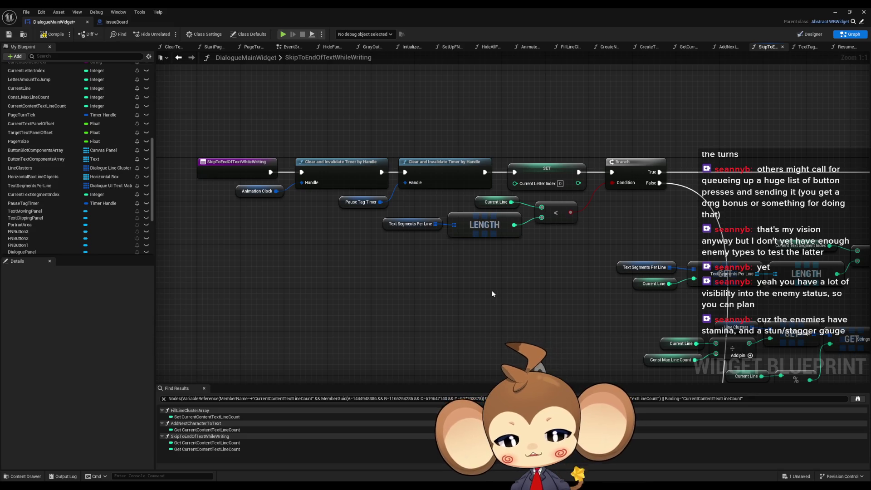
scroll(494, 285, down, 3)
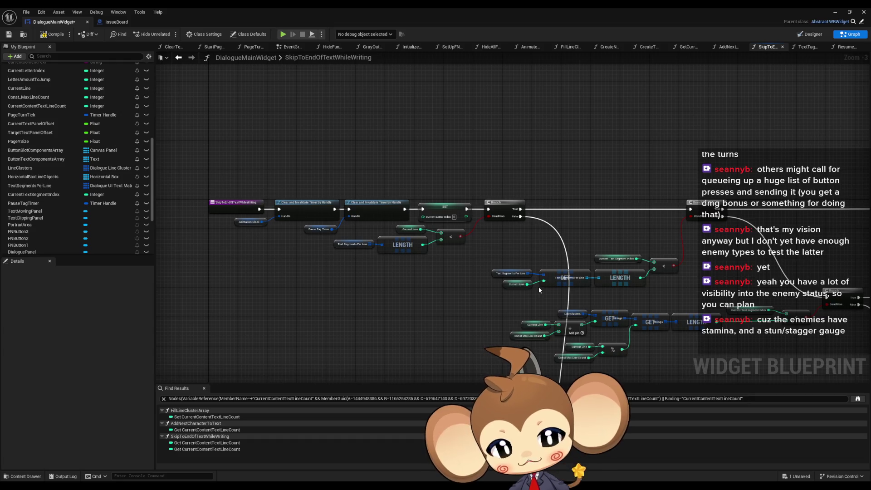
scroll(53, 193, up, 5)
scroll(53, 194, up, 4)
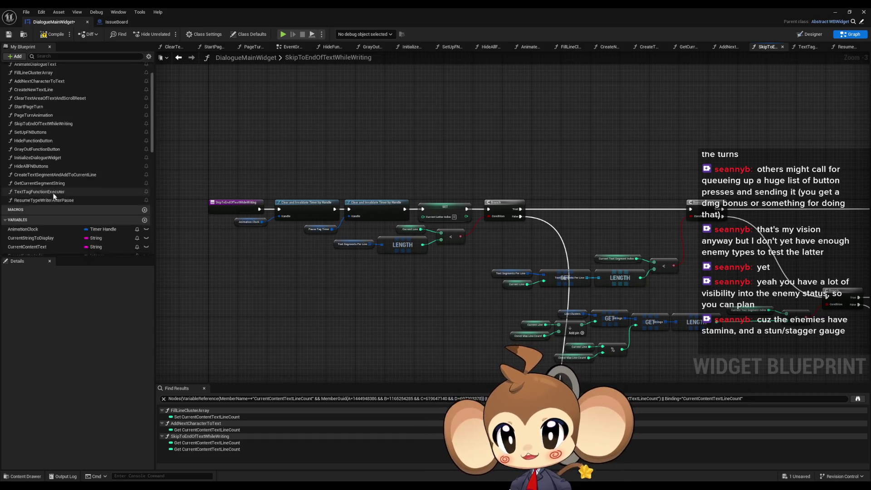
- From AddNextCharacterToText, rename CreateTextSegmentAndAddToCurrentLine to CreateTextSegmentAddToCurrentLineAndExecuteTags
double_click(39, 99)
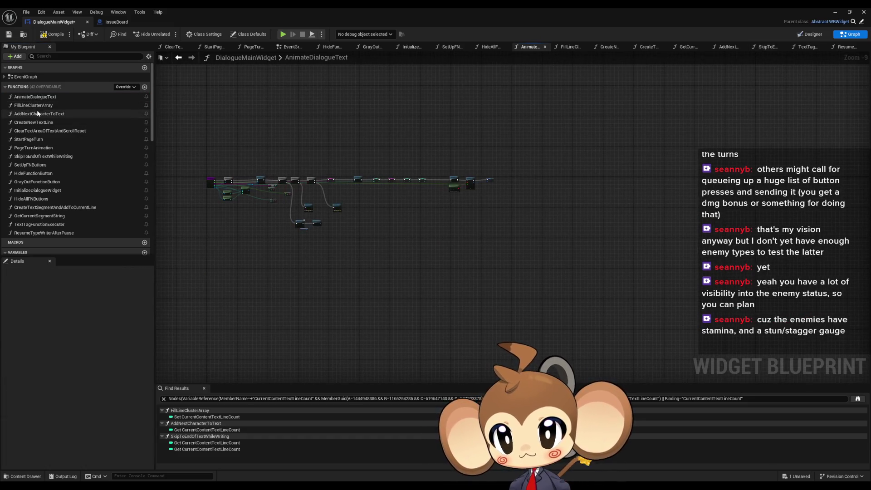
double_click(33, 114)
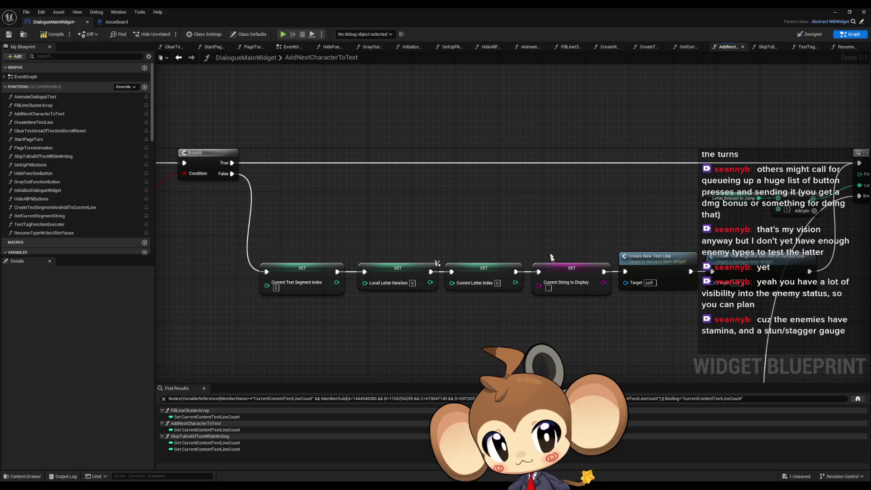
scroll(689, 263, down, 4)
scroll(470, 231, up, 4)
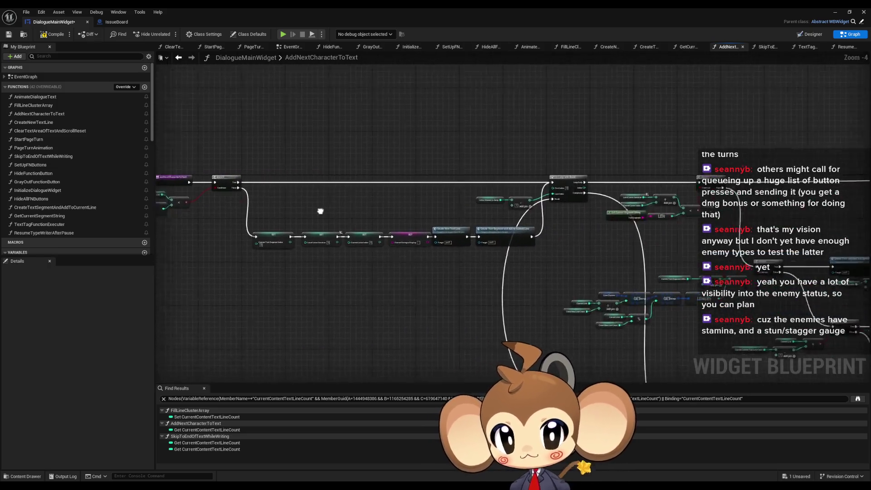
click(399, 226)
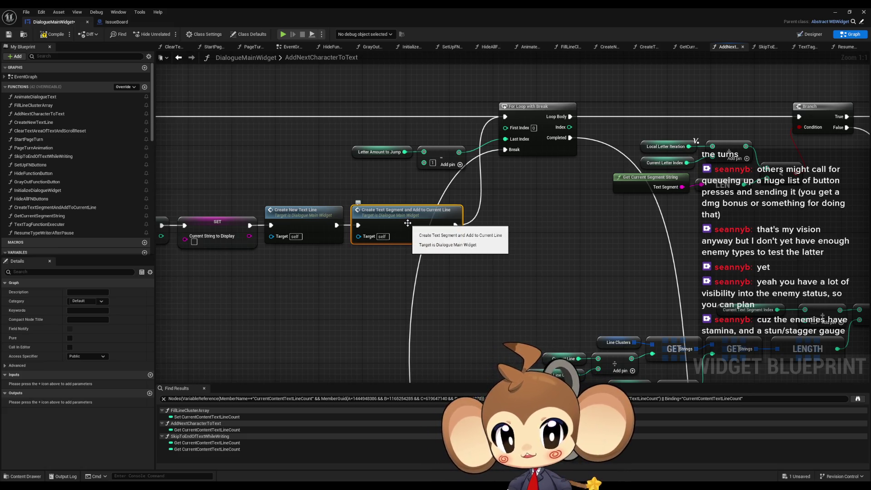
click(63, 210)
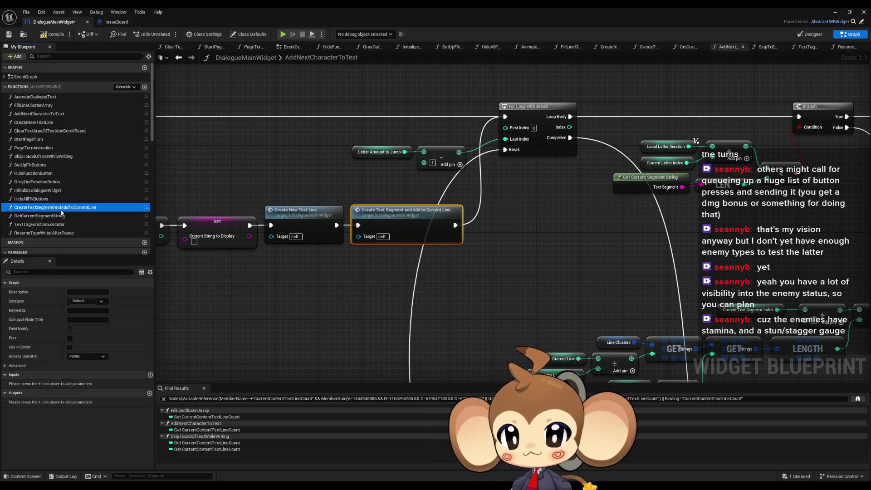
key(F2)
text(AndExecuteTags)
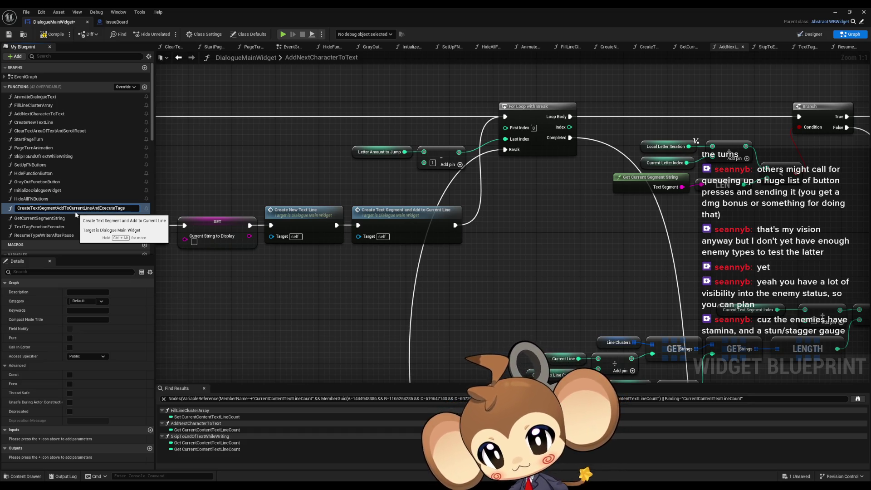
key(Return)
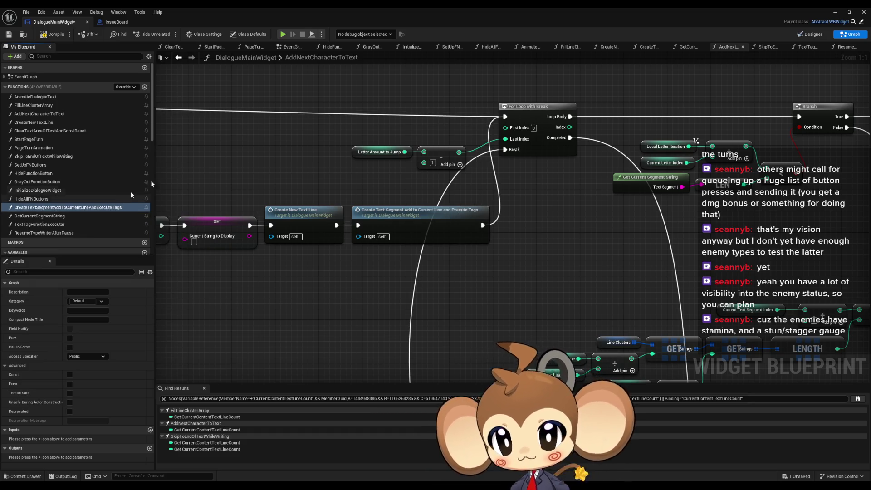
- Open the renamed function's graph and add a Sequence node after its entry
double_click(418, 220)
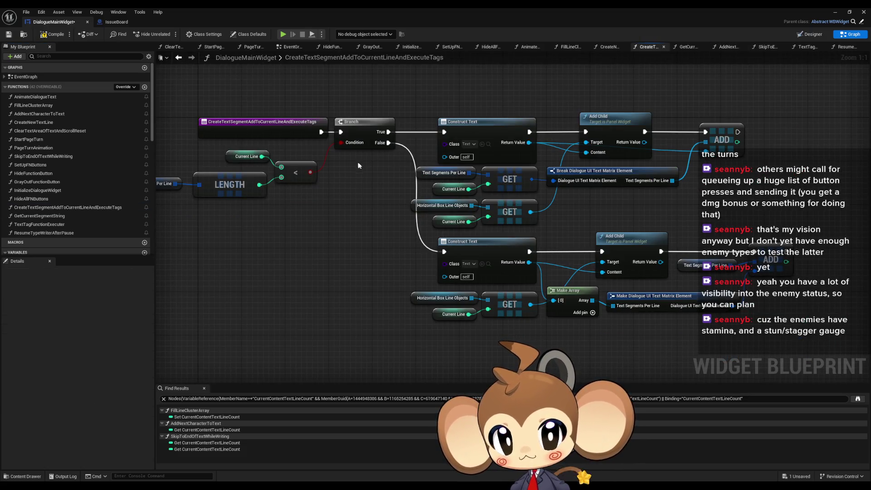
drag(358, 166, 389, 172)
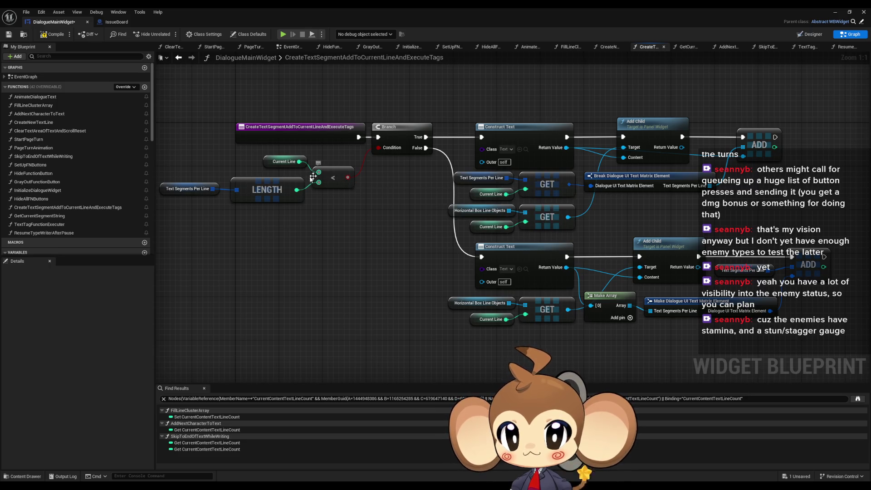
drag(313, 176, 356, 178)
drag(195, 152, 369, 223)
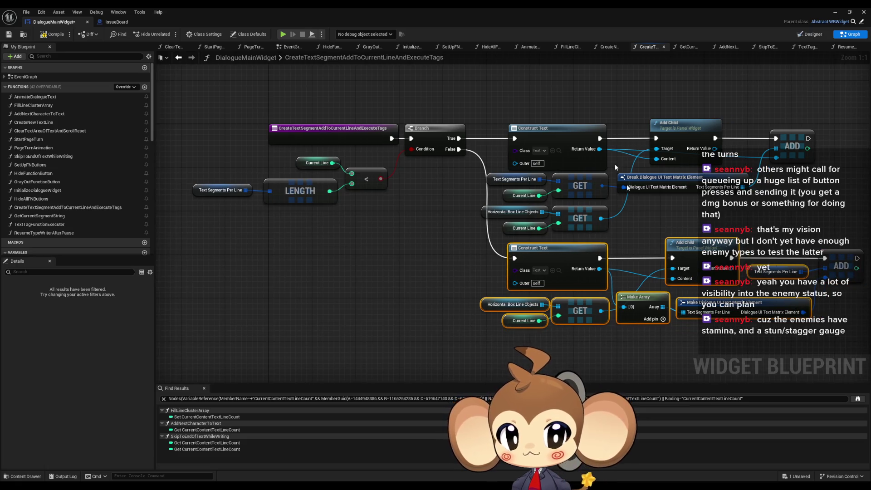
drag(516, 89, 675, 208)
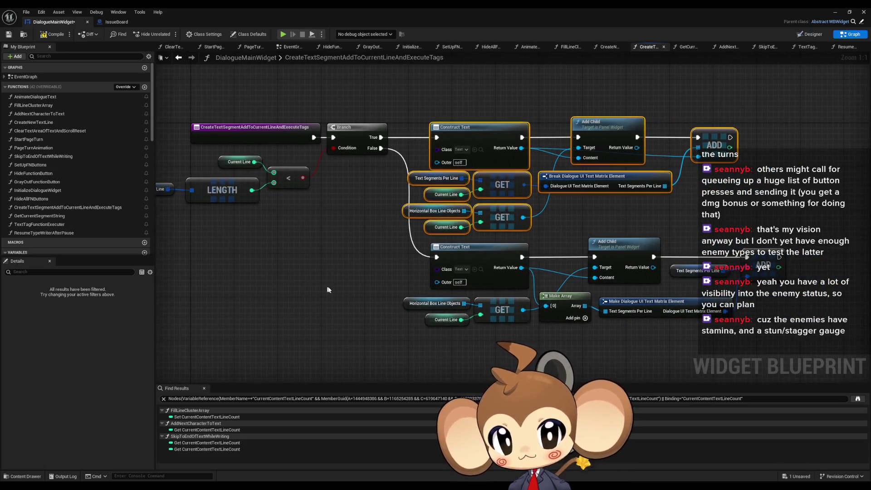
drag(328, 299, 308, 264)
drag(370, 104, 373, 207)
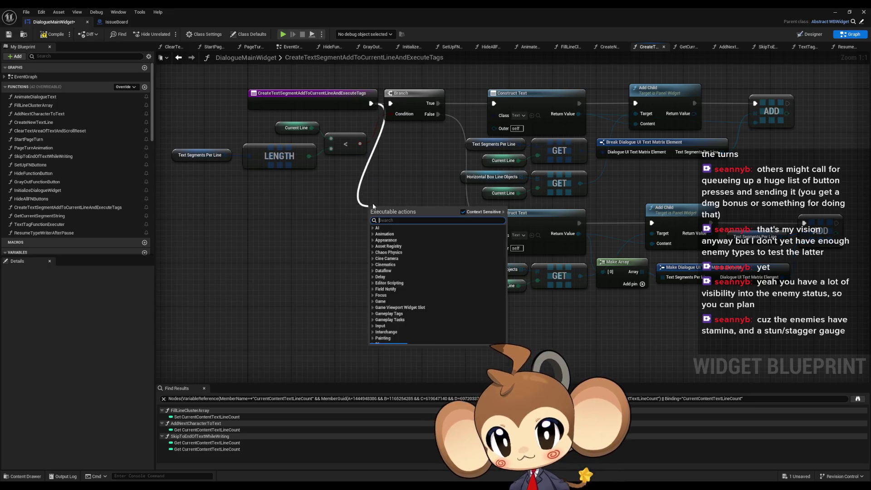
text(seq)
key(Return)
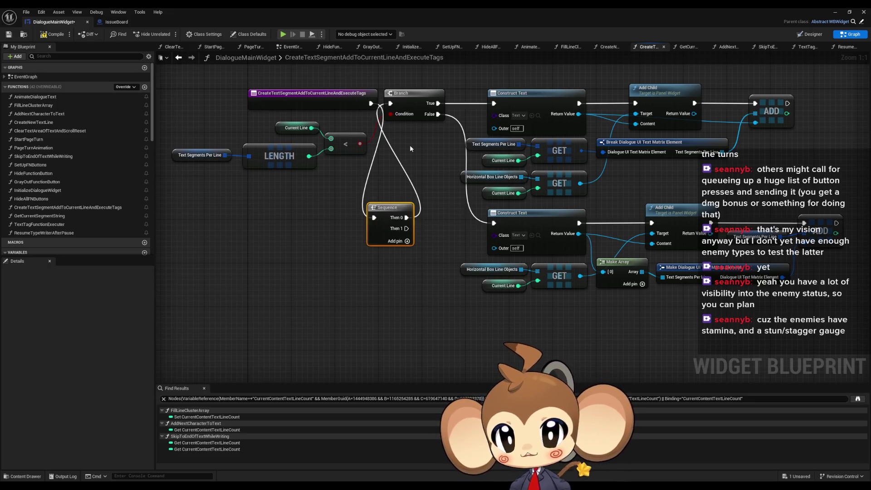
- Shift the Branch and text-building nodes right and place the Sequence beside the entry
drag(410, 145, 329, 169)
drag(351, 89, 619, 333)
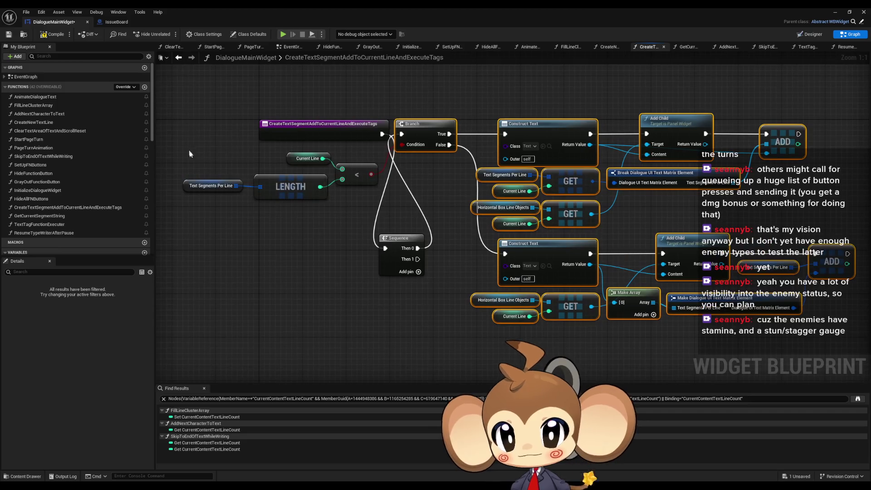
drag(193, 154, 370, 213)
drag(435, 134, 699, 135)
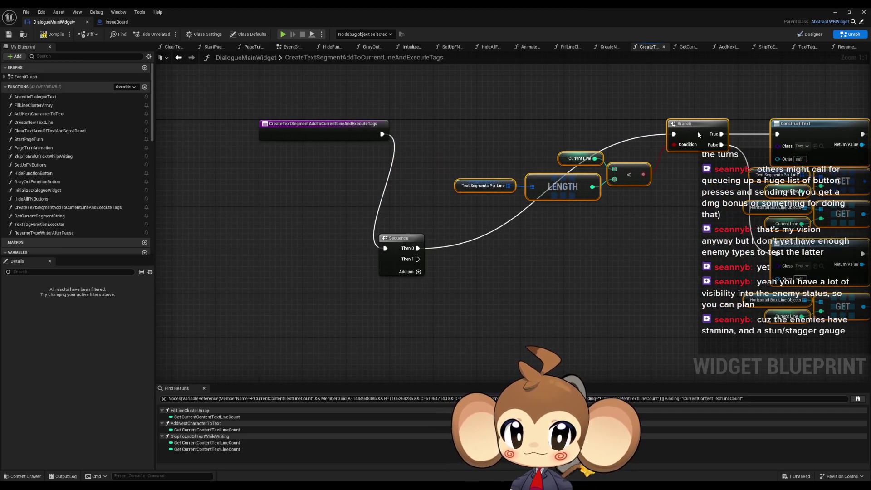
drag(386, 255, 409, 156)
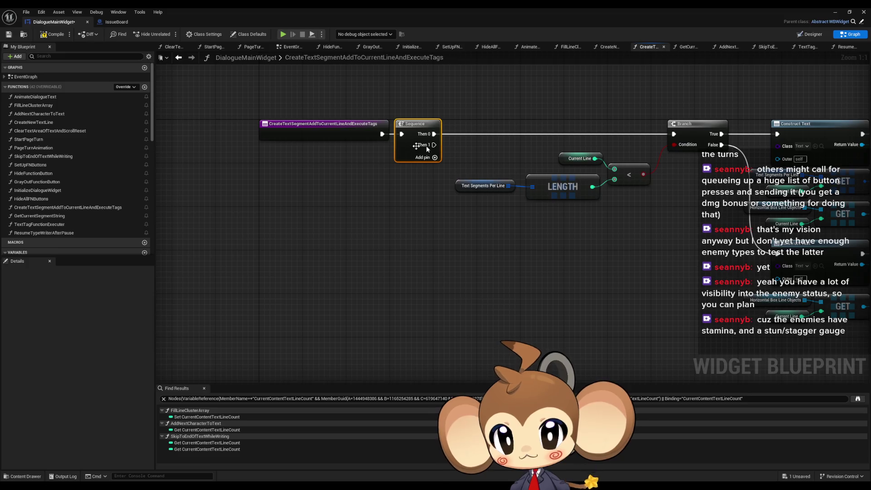
scroll(426, 146, down, 3)
drag(357, 130, 663, 305)
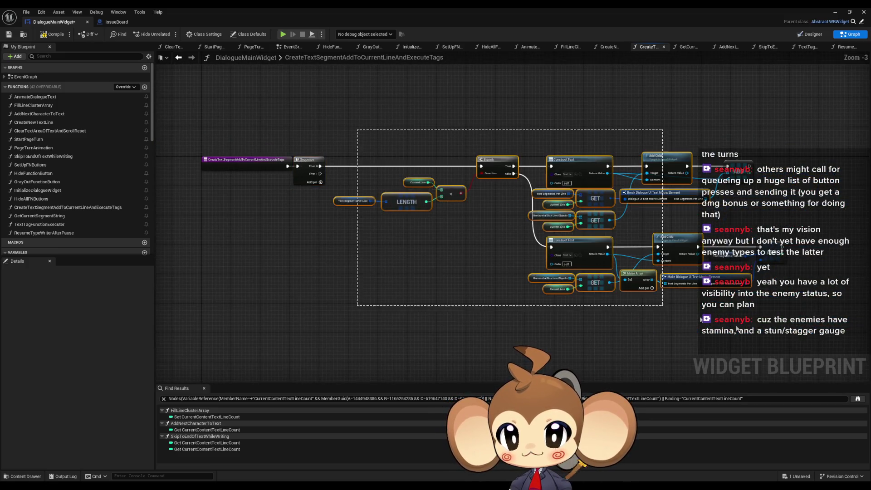
scroll(327, 211, up, 3)
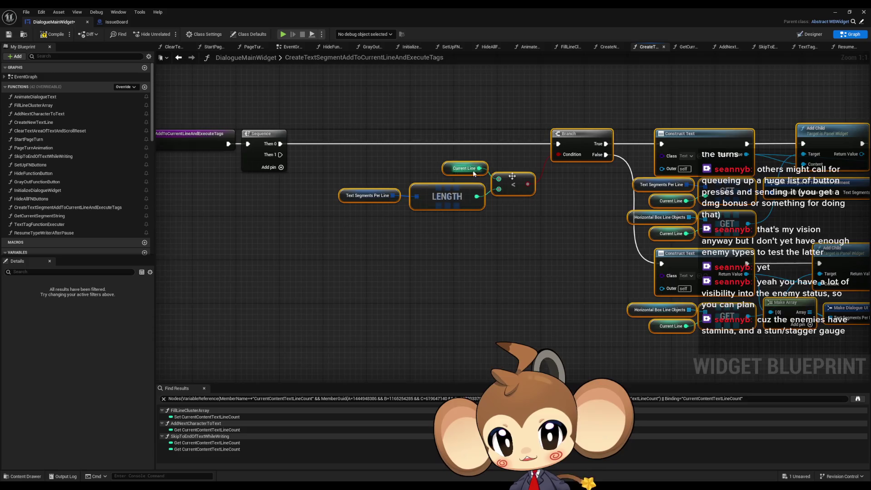
drag(560, 211, 265, 180)
scroll(391, 172, down, 2)
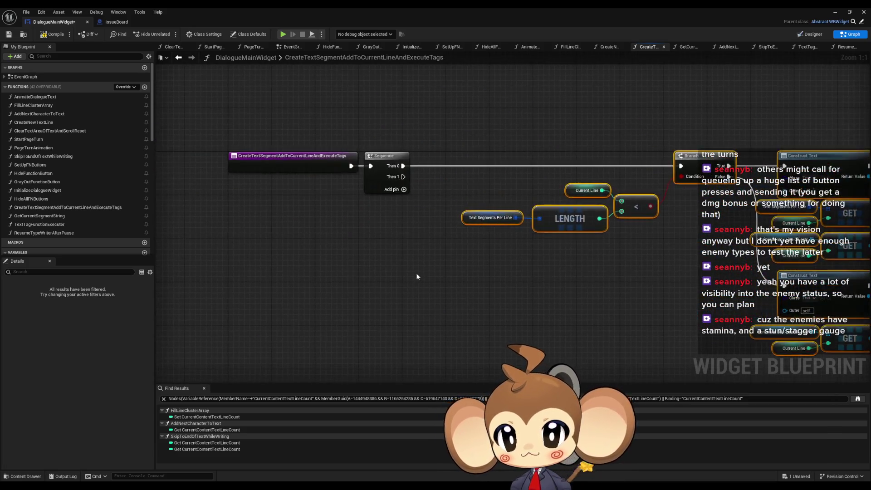
scroll(412, 290, down, 1)
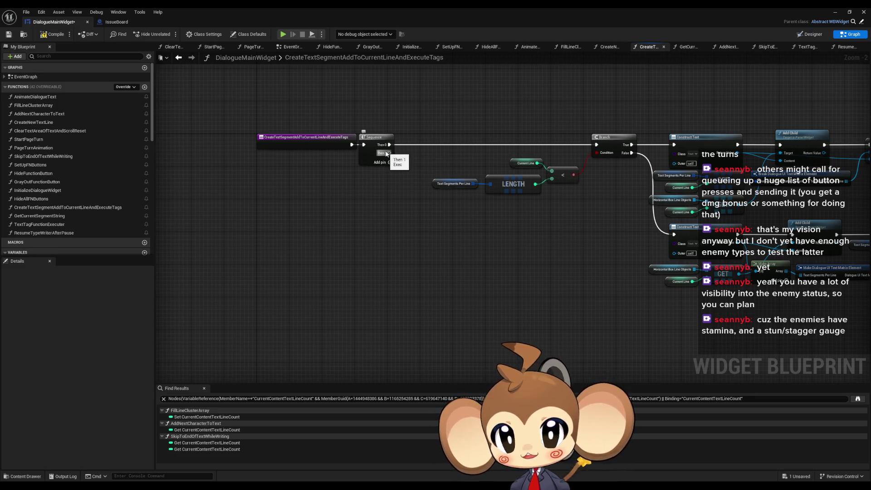
scroll(65, 203, down, 2)
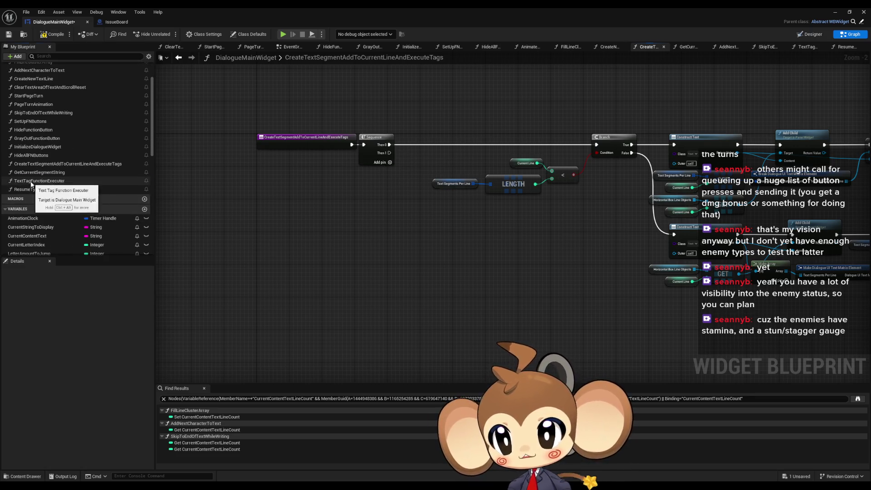
- Add a Text Tag Function Executer call driven by the Sequence's Then 1
drag(32, 182, 475, 275)
mouse_move(391, 154)
mouse_down()
mouse_move(483, 256)
mouse_move(478, 287)
mouse_move(515, 265)
mouse_up()
click(414, 238)
scroll(422, 236, up, 2)
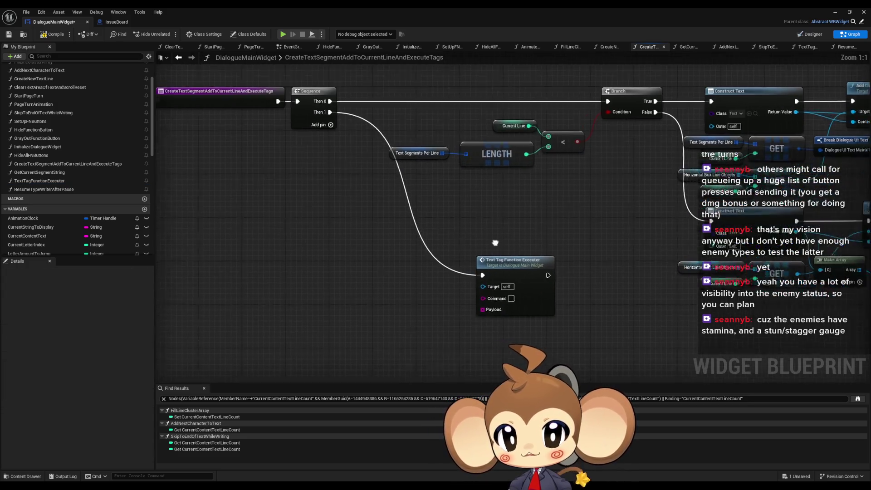
click(348, 149)
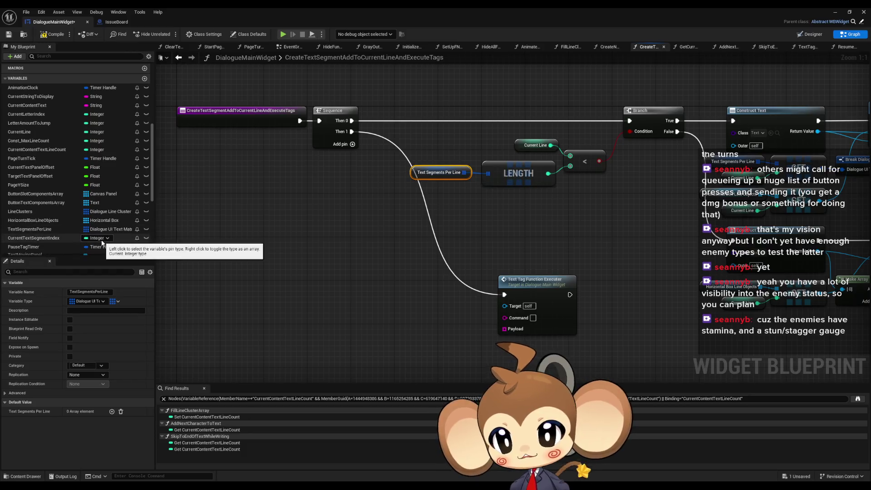
scroll(124, 226, down, 3)
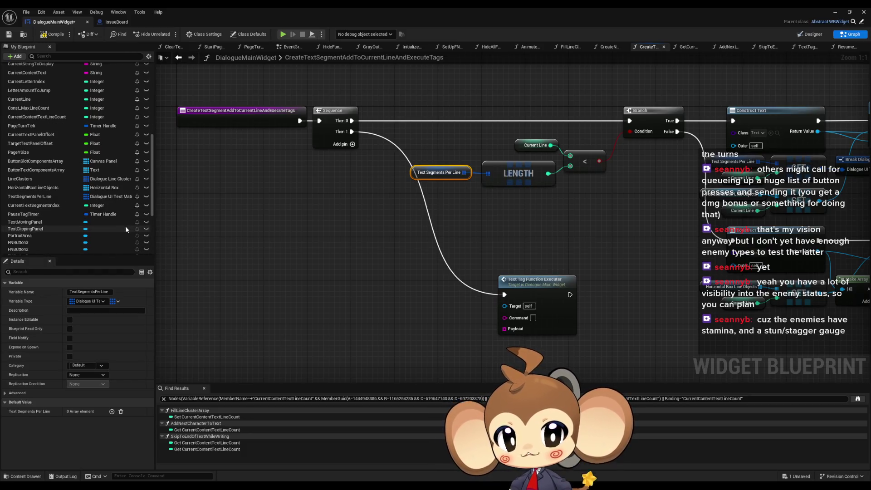
scroll(125, 226, down, 1)
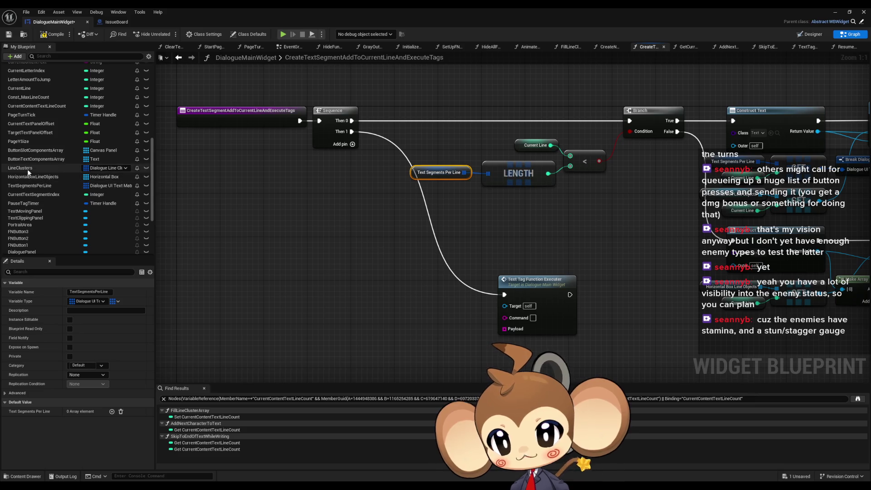
- Add a Line Clusters getter with a GET element node and a Current Line getter
mouse_move(41, 168)
mouse_down()
mouse_move(328, 294)
mouse_move(317, 313)
mouse_move(293, 290)
mouse_move(266, 293)
mouse_move(331, 293)
mouse_up()
click(334, 300)
click(535, 144)
text(get)
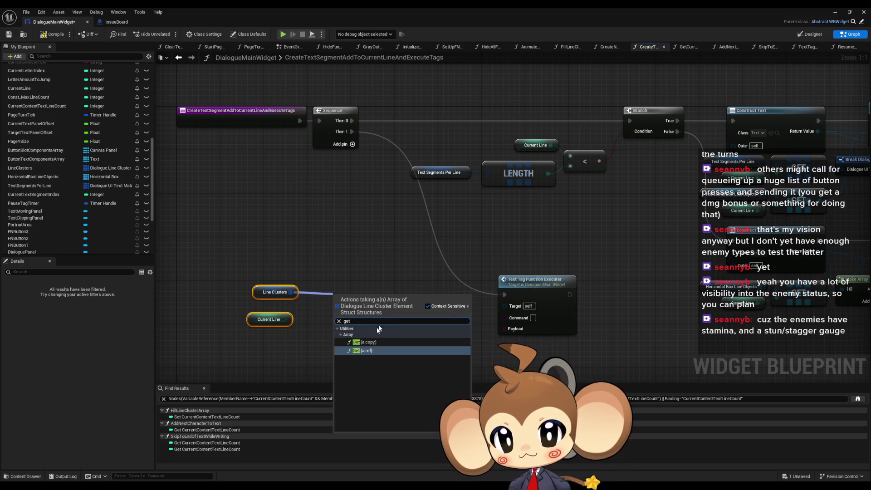
click(369, 343)
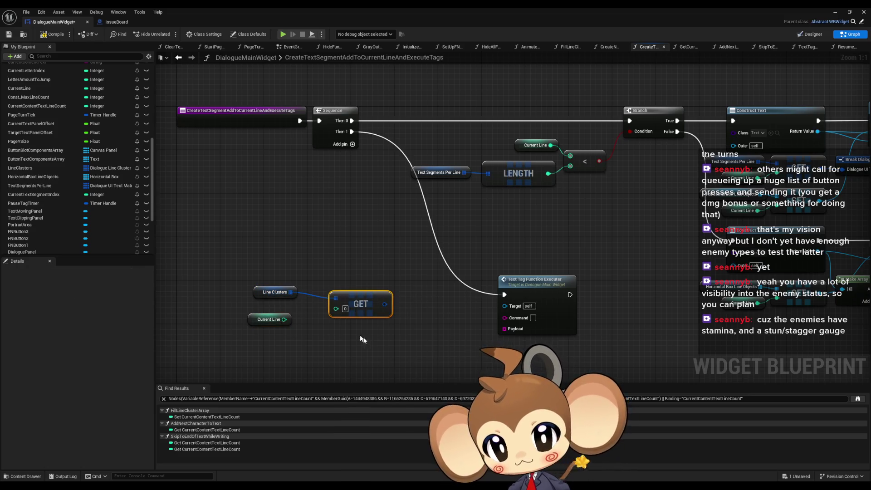
drag(258, 290, 246, 292)
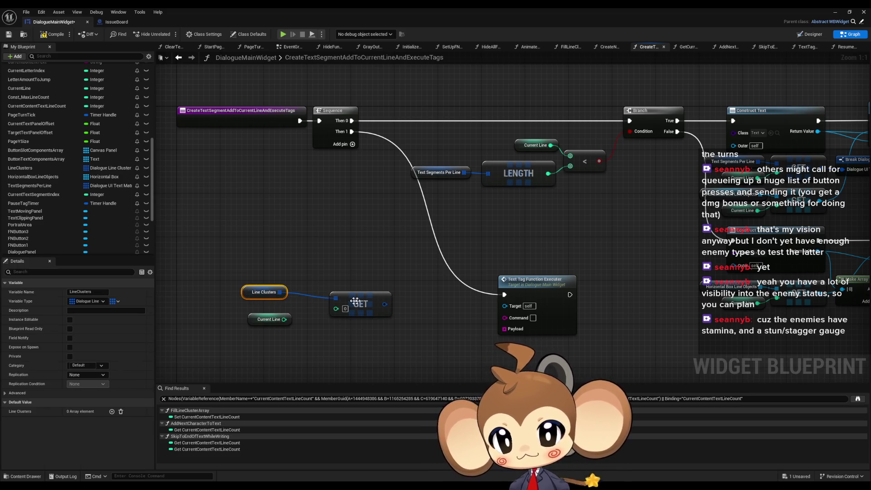
drag(251, 321, 223, 321)
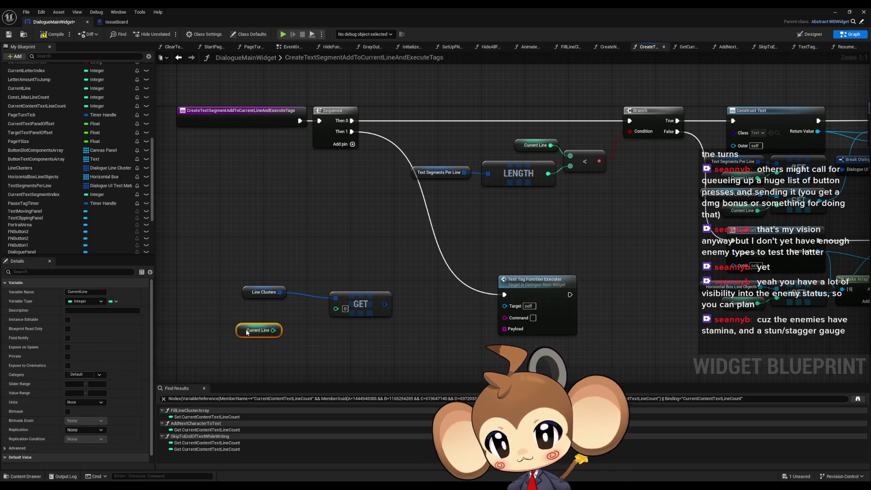
- Index Line Clusters by Current Line divided by Const Max Line Count
drag(279, 330, 305, 337)
text(/)
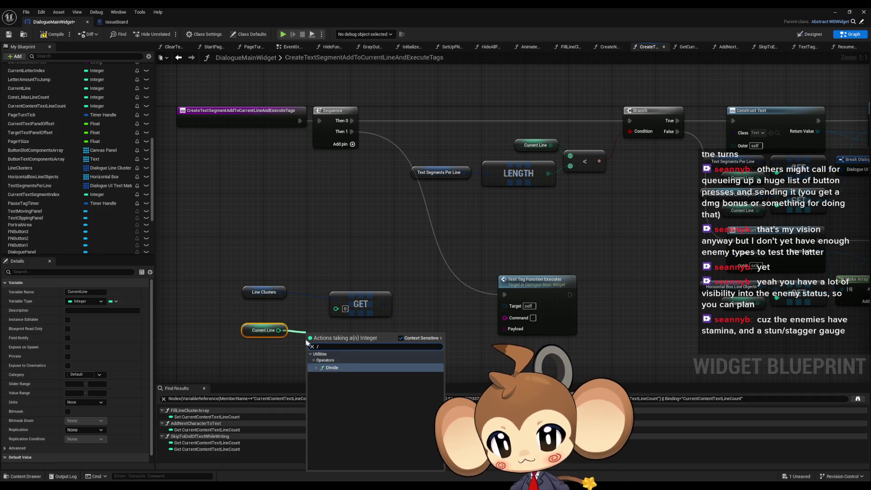
click(333, 367)
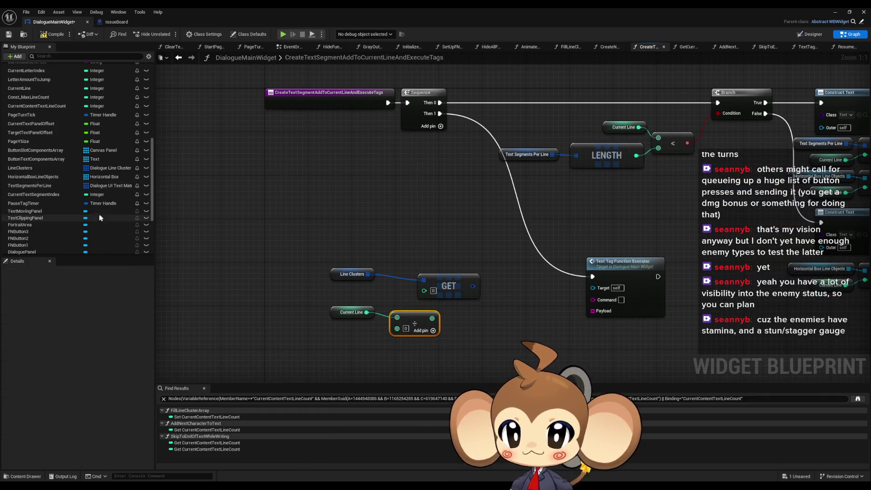
scroll(46, 200, up, 3)
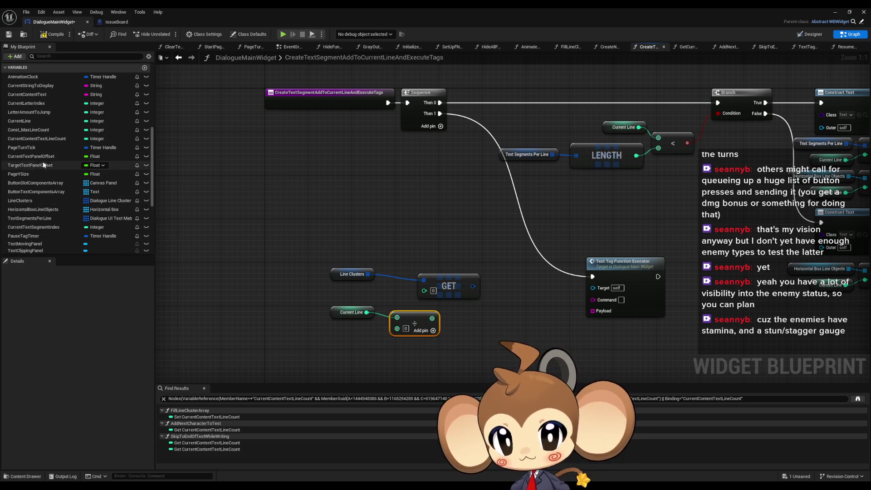
mouse_move(43, 130)
mouse_down()
mouse_move(202, 192)
mouse_move(341, 346)
mouse_move(397, 327)
mouse_move(424, 291)
mouse_up()
click(341, 346)
drag(414, 335, 348, 307)
drag(441, 289, 414, 283)
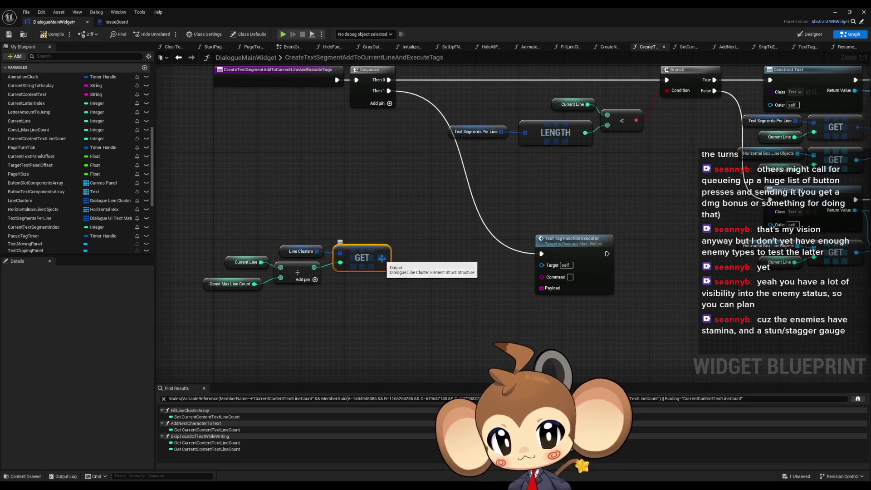
- Split the Line Clusters GET output to Strings and add a GET reading that array
right_click(391, 263)
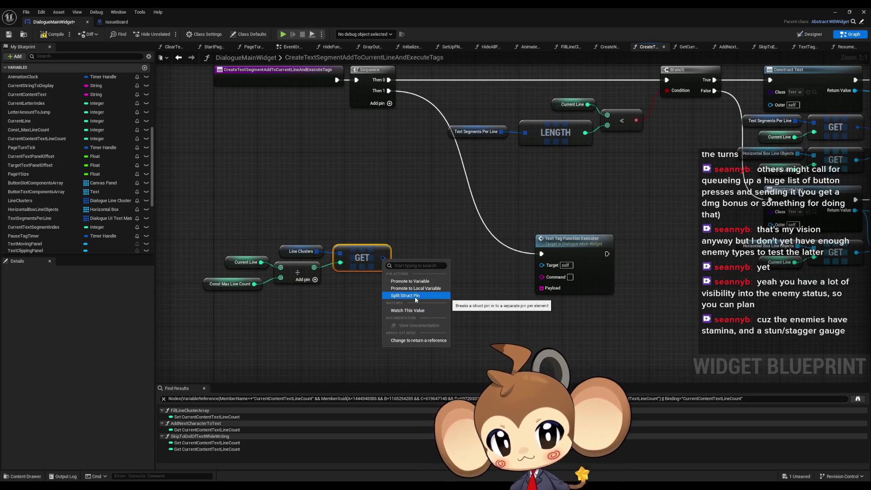
click(405, 295)
drag(214, 230, 325, 291)
mouse_move(348, 254)
mouse_down()
mouse_move(260, 254)
mouse_move(337, 259)
mouse_up()
text(get)
click(381, 305)
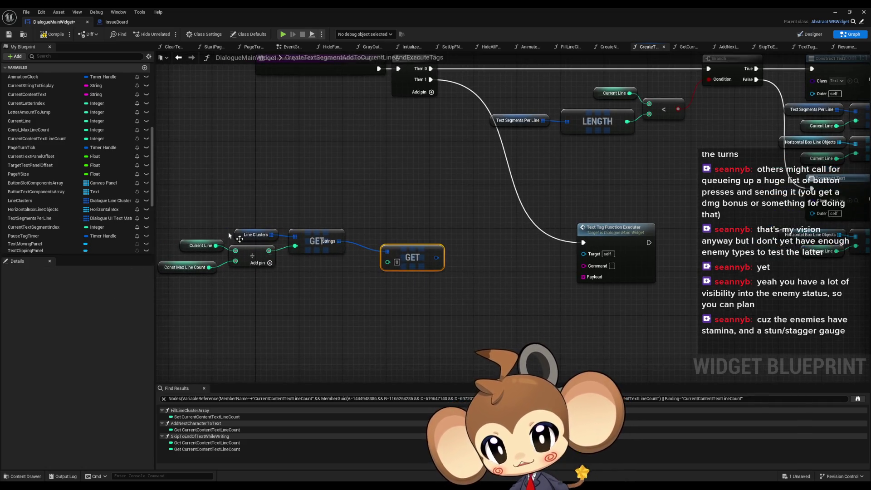
- Index the Strings array by Current Line modulo a copied Const Max Line Count
click(200, 246)
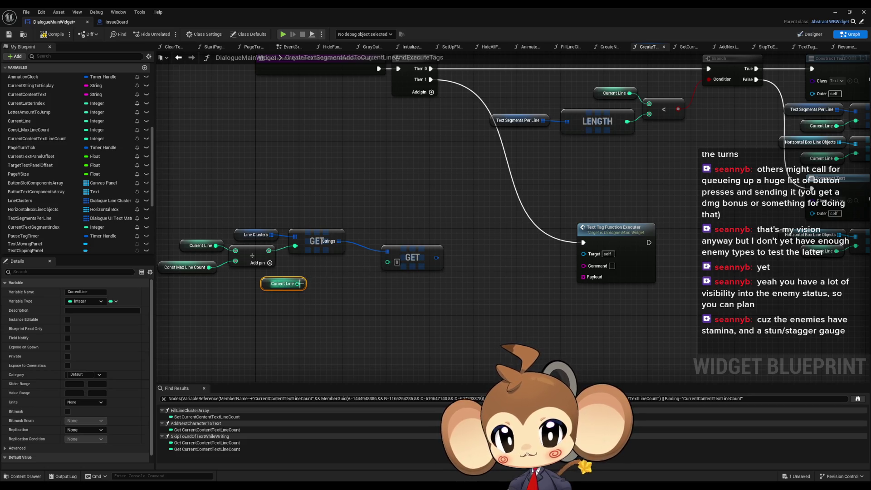
drag(299, 284, 335, 289)
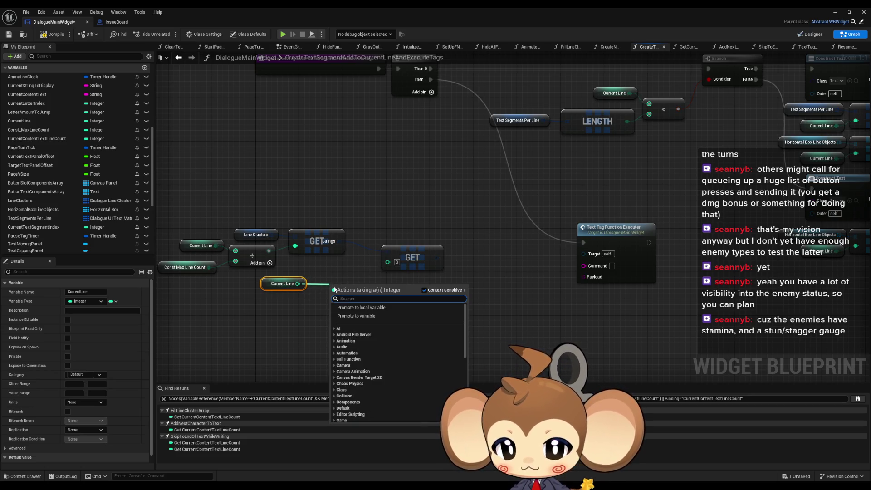
text(%)
click(366, 317)
click(248, 272)
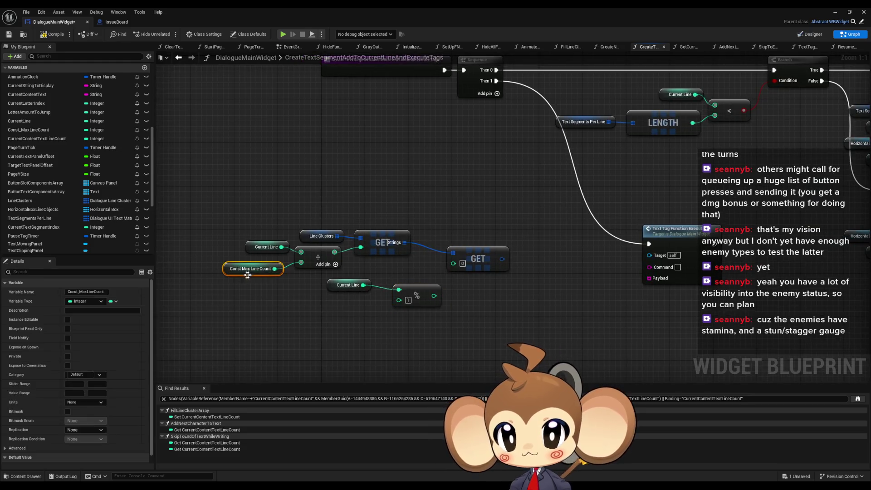
key(ctrl+c)
key(ctrl+v)
mouse_move(367, 306)
mouse_down()
mouse_move(399, 298)
mouse_move(453, 263)
mouse_move(409, 253)
mouse_up()
right_click(454, 257)
key(Escape)
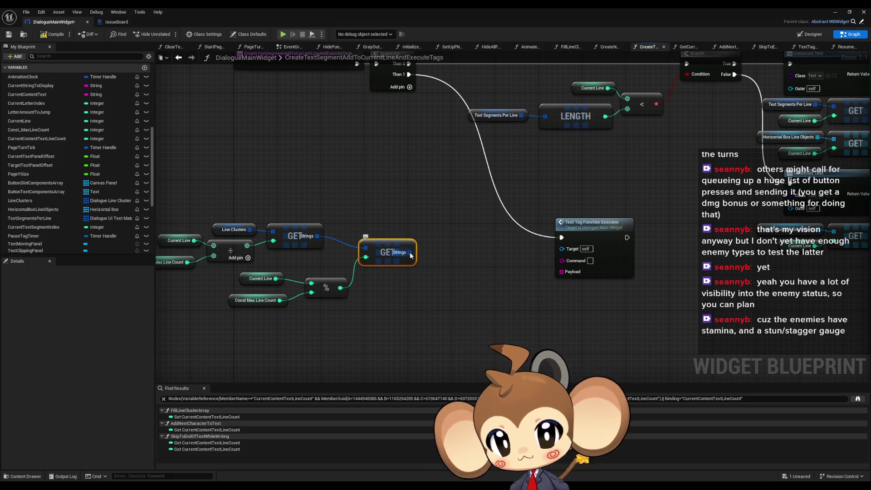
mouse_move(410, 255)
mouse_down()
mouse_move(422, 287)
mouse_move(481, 285)
mouse_up()
- Try a For Each Loop over the Strings, splitting then recombining its element
text(for each)
key(Return)
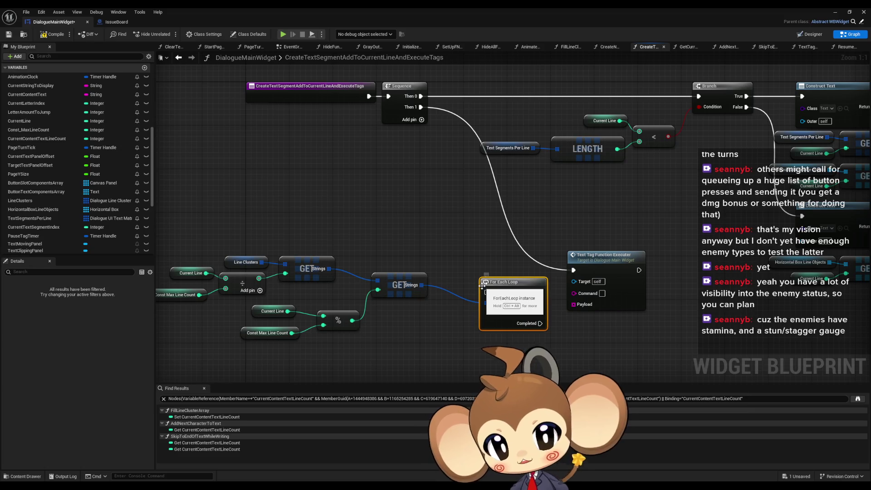
drag(481, 284, 454, 274)
right_click(510, 295)
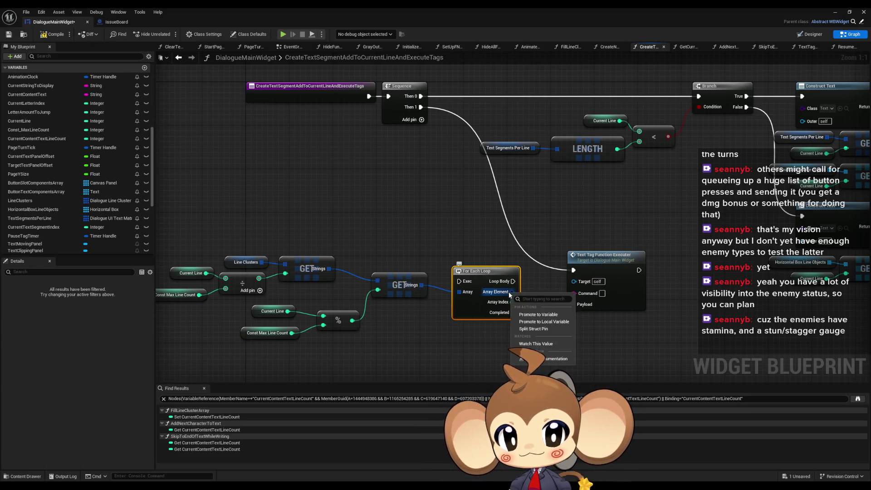
click(533, 328)
drag(564, 304, 478, 291)
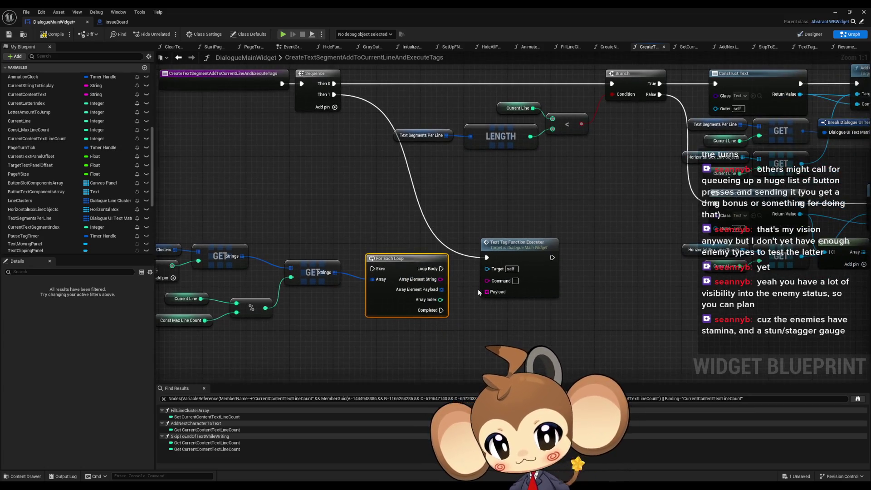
right_click(441, 290)
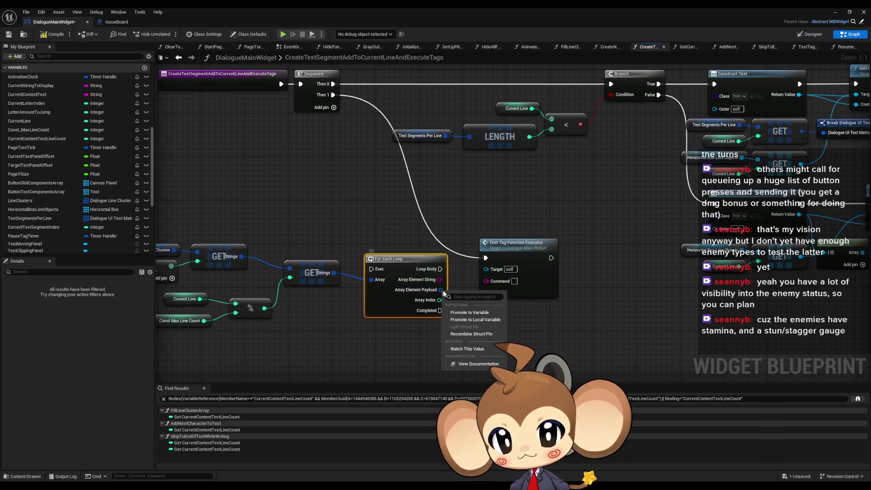
click(470, 336)
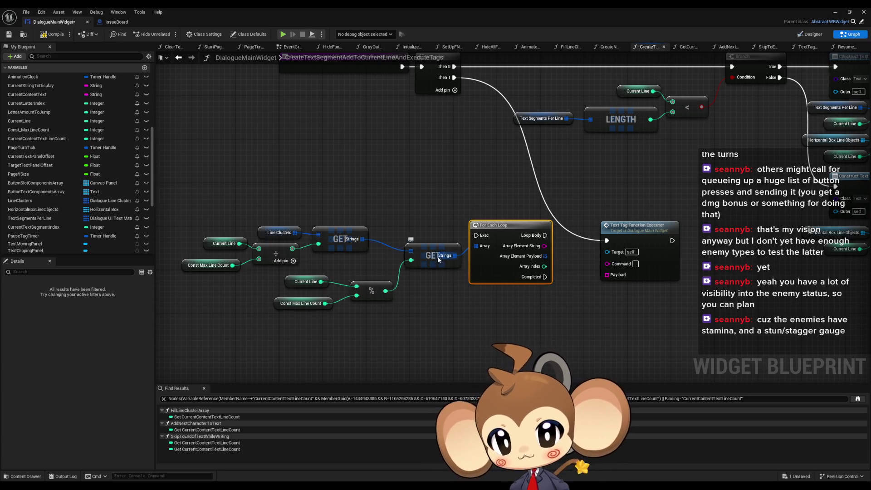
click(424, 307)
click(408, 319)
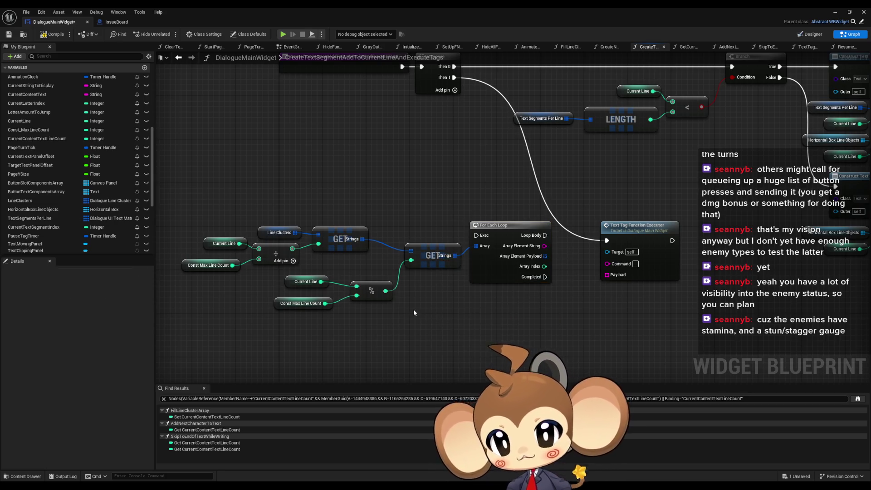
- Add a GET reading Strings at Current Text Segment Index and delete the trial loop
right_click(412, 309)
text(curr)
key(BackSpace)
key(BackSpace)
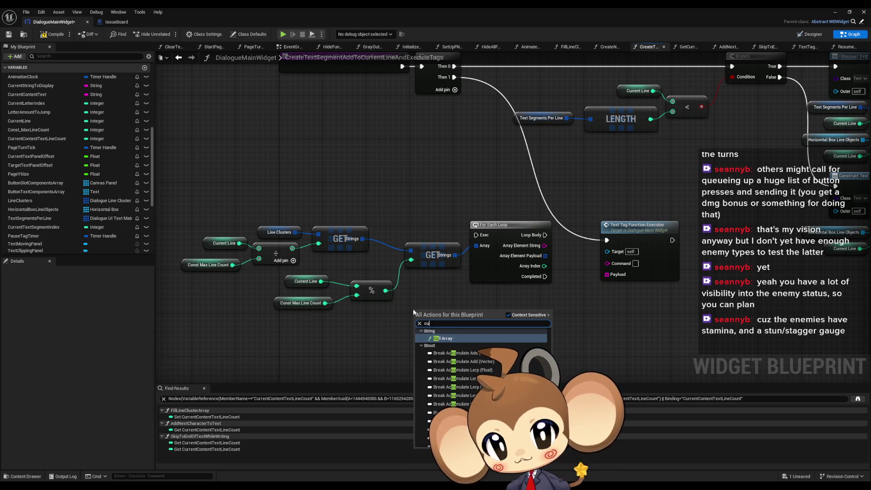
key(BackSpace)
key(BackSpace)
text(sg)
key(BackSpace)
text(egment)
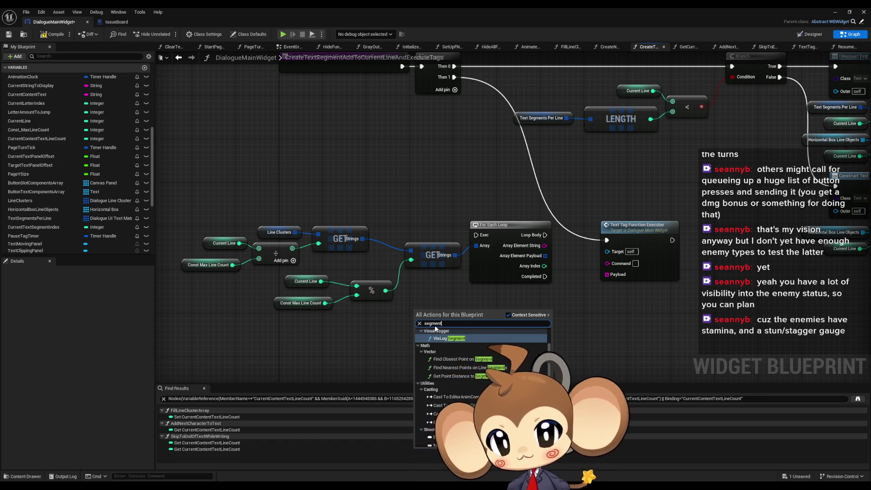
text( get)
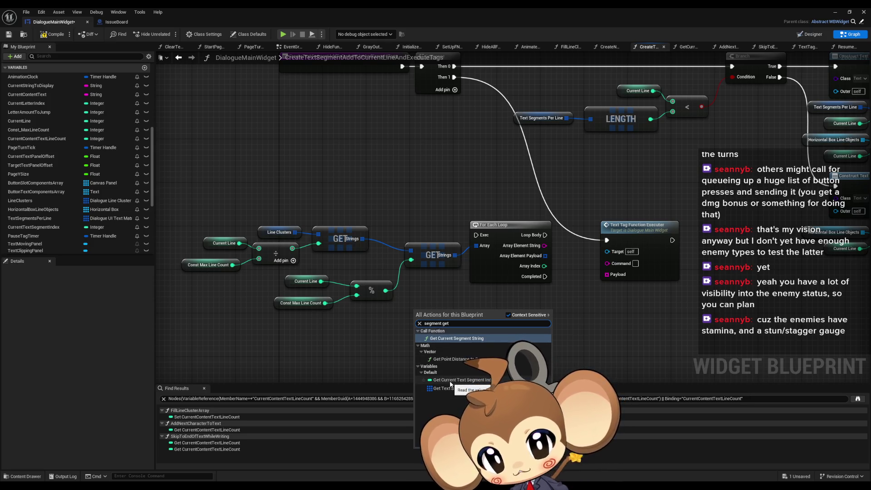
click(448, 381)
mouse_move(456, 264)
mouse_down()
mouse_move(380, 248)
mouse_move(410, 254)
mouse_move(431, 287)
mouse_move(426, 299)
mouse_move(436, 300)
mouse_up()
text(get)
click(461, 334)
click(421, 205)
key(Delete)
- Split the new GET output into String and Payload and position it beside the chain
right_click(482, 298)
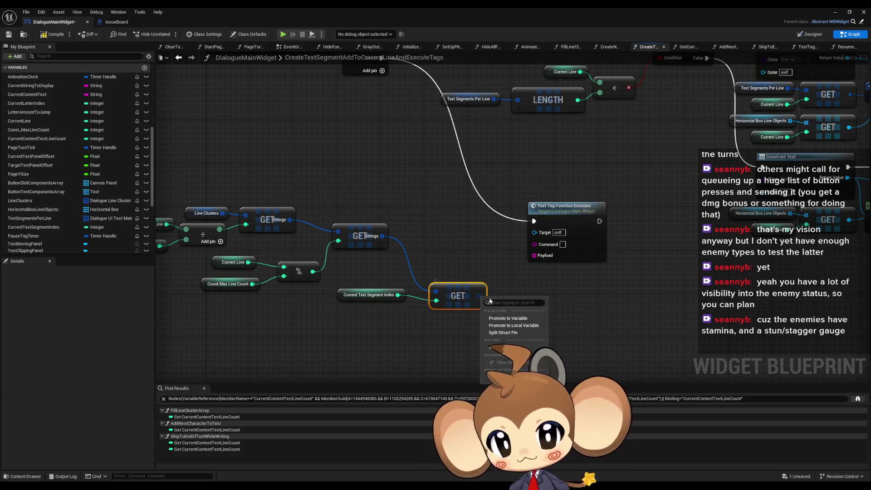
click(470, 332)
drag(465, 300, 443, 245)
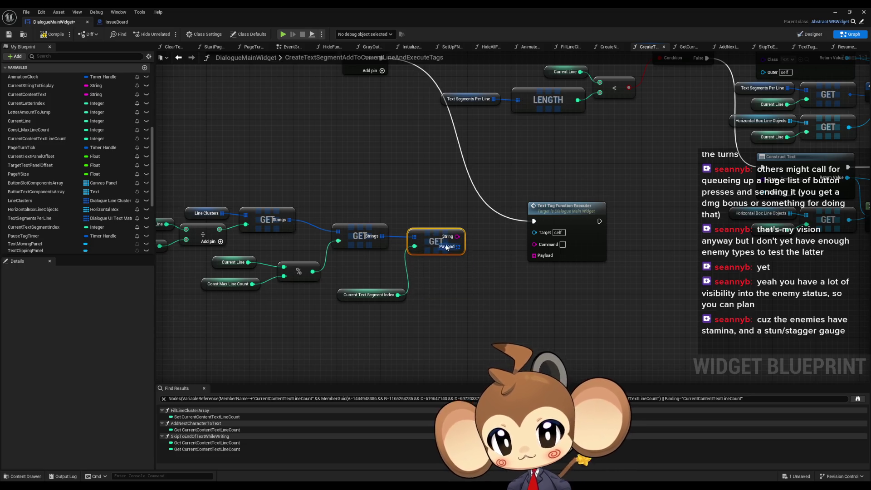
drag(362, 295, 325, 293)
click(345, 327)
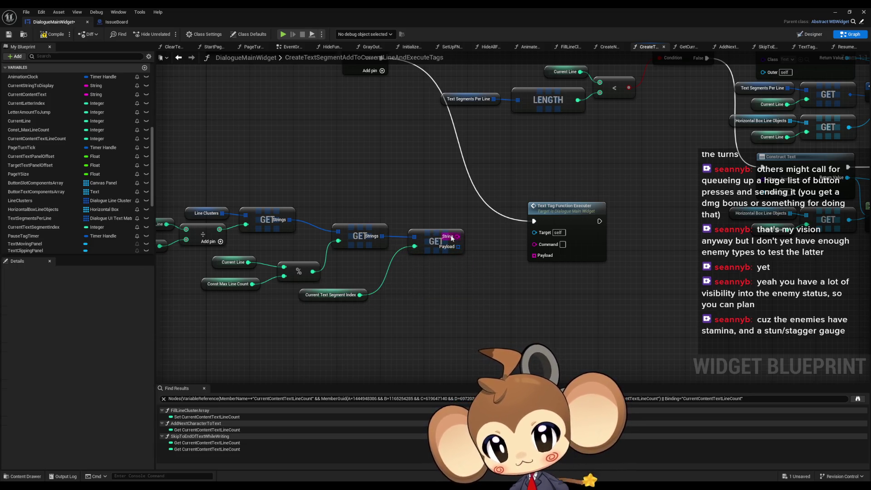
- Loop over Payload after Then 1, passing each Command and Payload to Text Tag Function Executer
drag(458, 246, 451, 283)
text(for each)
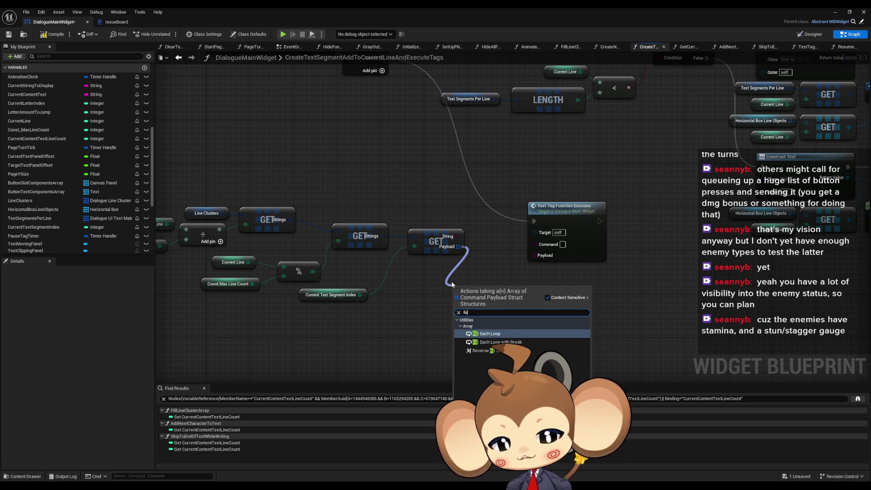
key(Return)
drag(515, 308, 426, 307)
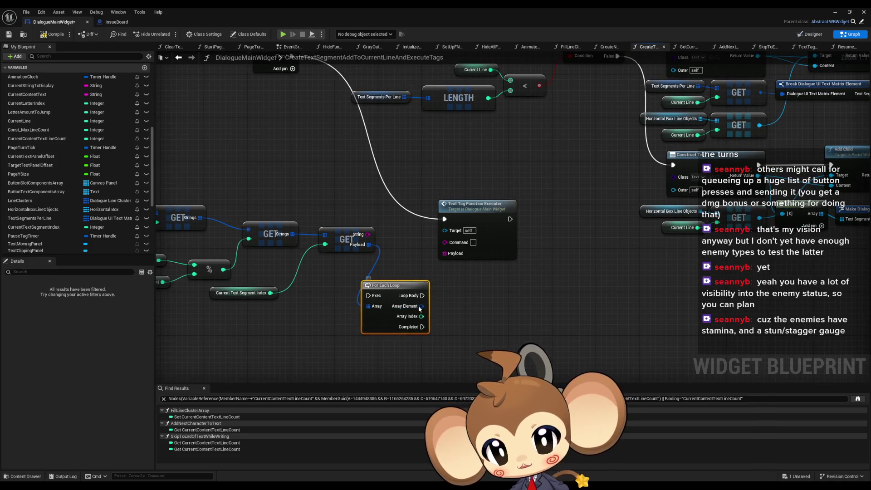
right_click(422, 306)
click(400, 341)
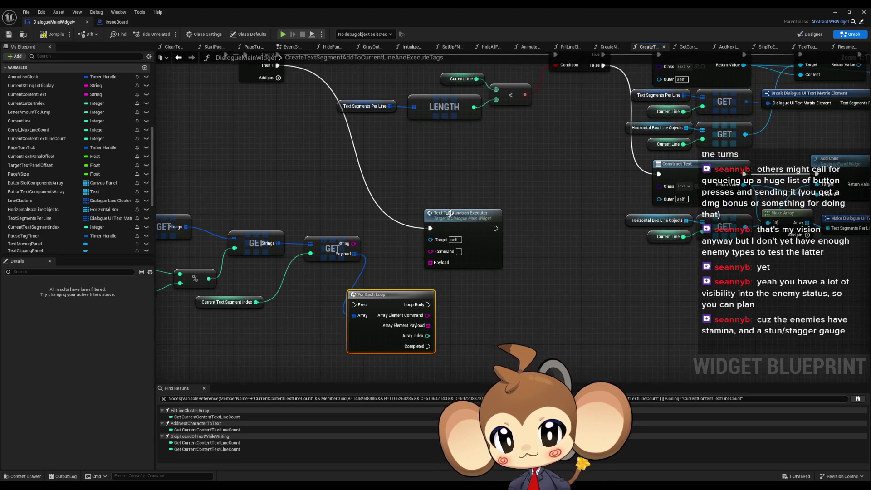
mouse_move(416, 312)
mouse_down()
mouse_move(369, 111)
mouse_move(339, 73)
mouse_up()
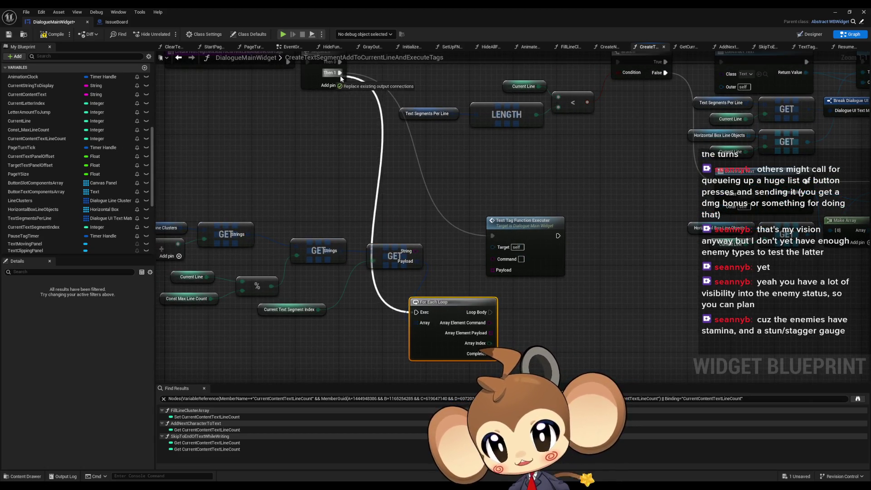
mouse_move(522, 221)
mouse_down()
mouse_move(544, 305)
mouse_move(581, 308)
mouse_up()
mouse_move(489, 311)
mouse_down()
mouse_move(552, 322)
mouse_move(591, 297)
mouse_up()
mouse_move(558, 335)
mouse_down()
mouse_move(490, 322)
mouse_move(509, 342)
mouse_move(490, 332)
mouse_up()
drag(577, 309, 555, 309)
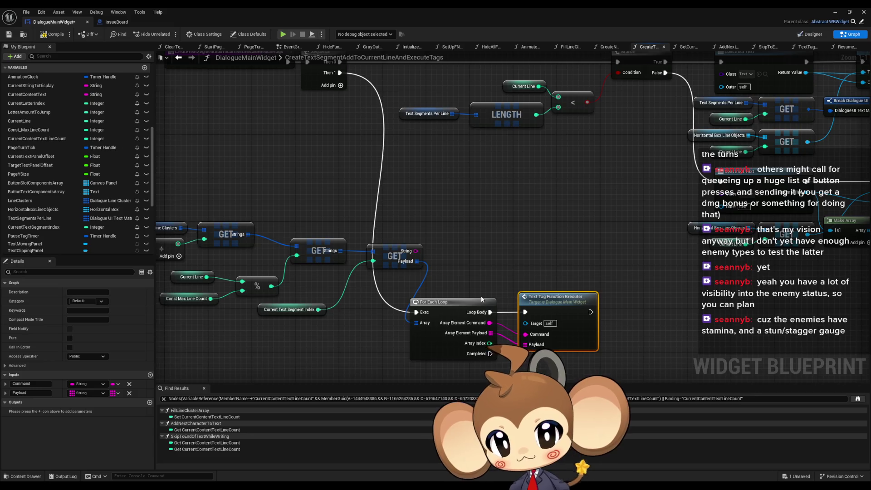
- Tidy the Current Line, modulo, Current Text Segment Index and GET nodes beside the loop
drag(227, 260, 468, 249)
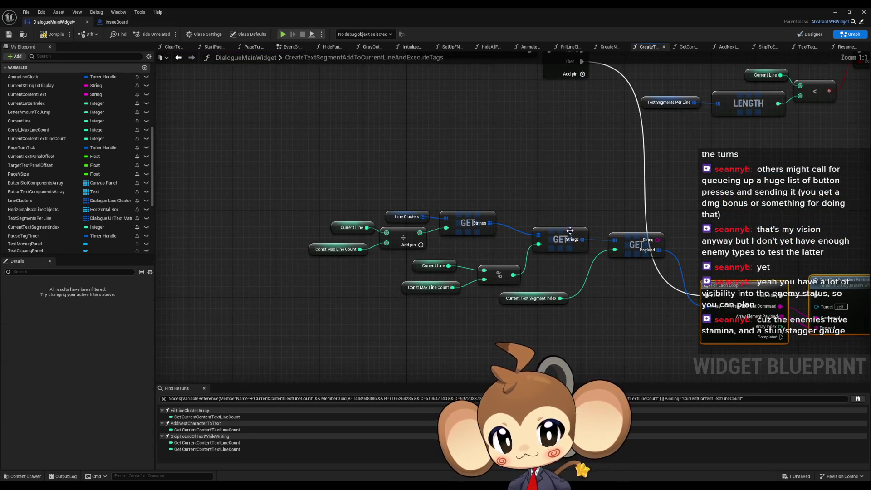
drag(558, 239, 531, 222)
drag(633, 245, 594, 223)
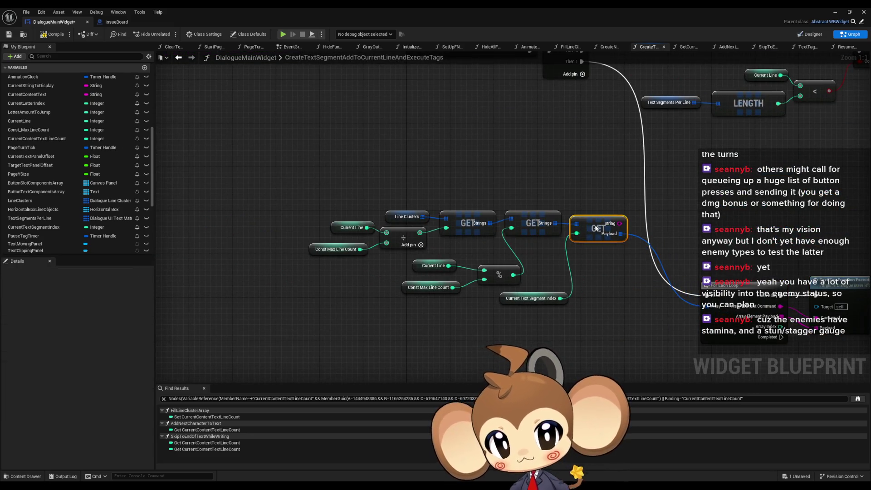
click(476, 317)
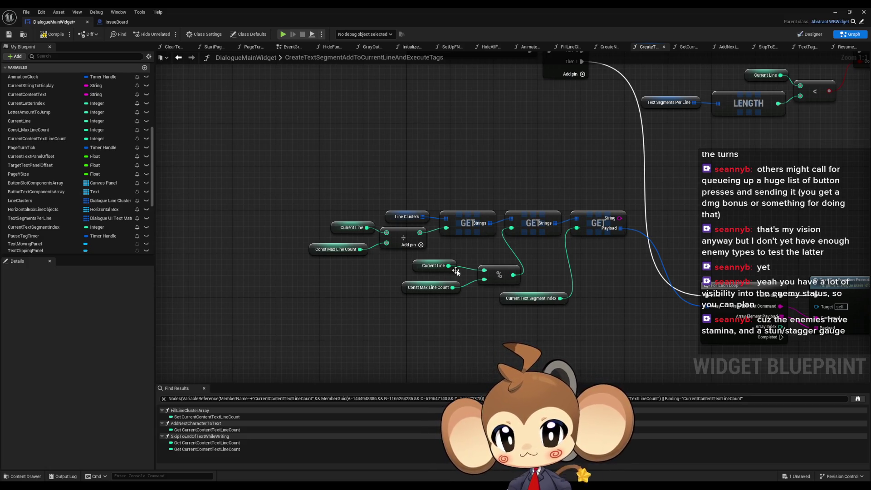
mouse_move(431, 266)
mouse_down()
mouse_move(467, 291)
mouse_move(510, 293)
mouse_move(472, 268)
mouse_up()
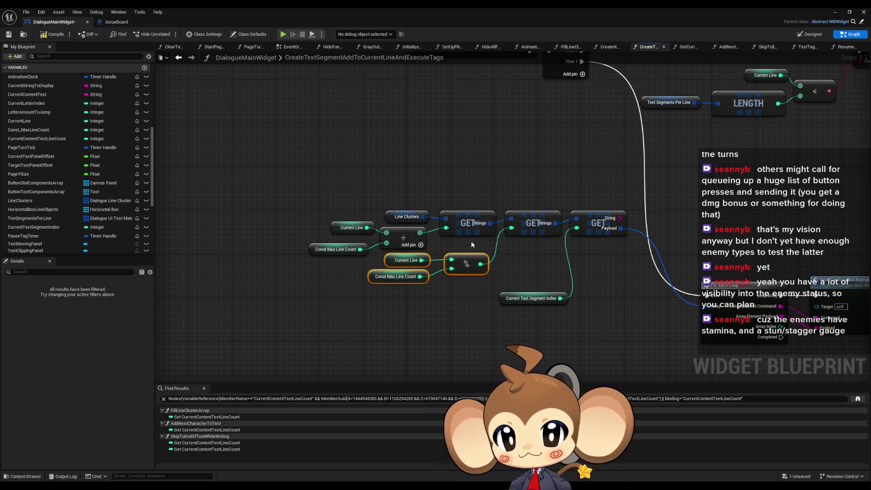
drag(336, 249, 345, 227)
click(516, 299)
mouse_move(516, 300)
mouse_down()
mouse_move(523, 262)
mouse_move(512, 261)
mouse_up()
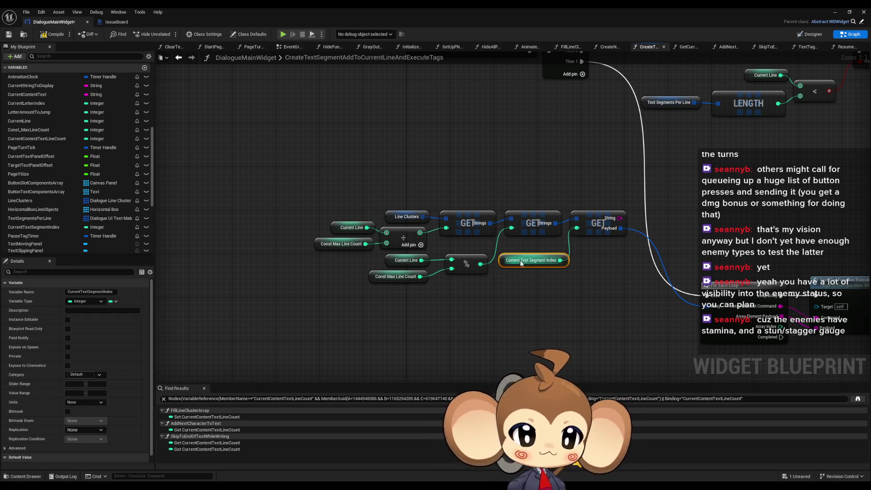
click(517, 299)
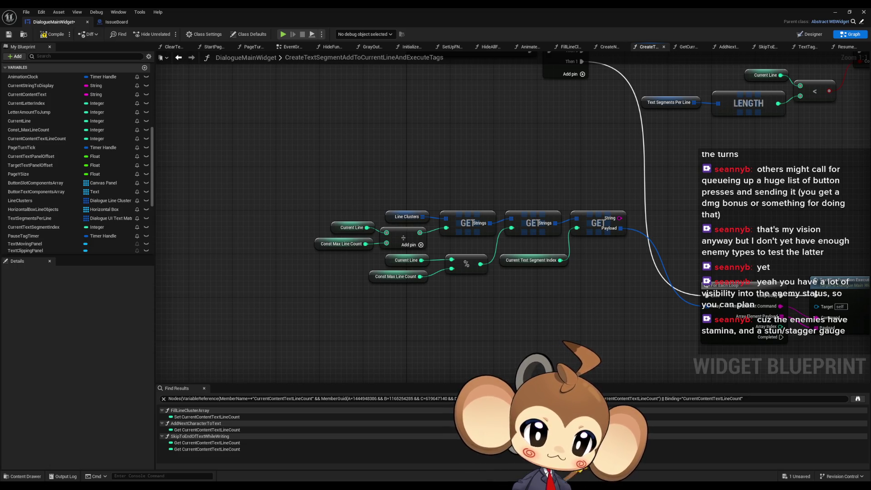
scroll(451, 243, down, 2)
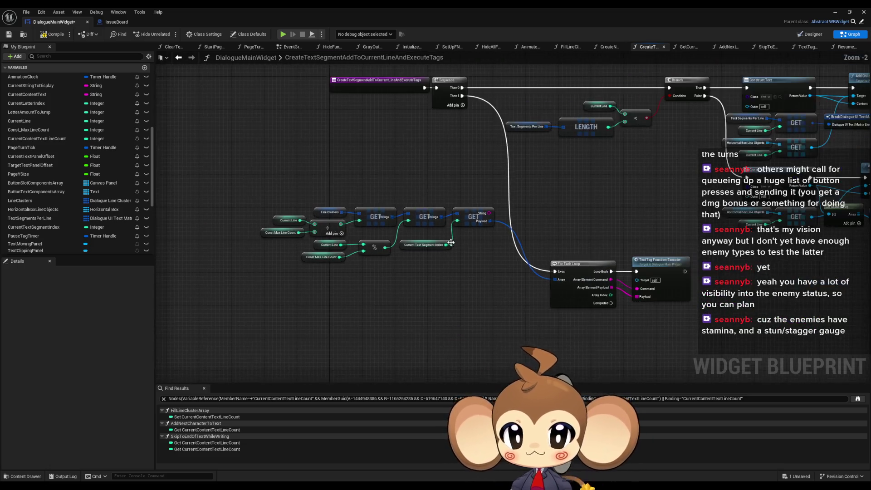
mouse_move(261, 184)
mouse_down()
mouse_move(399, 257)
mouse_move(496, 261)
mouse_up()
drag(475, 218, 516, 291)
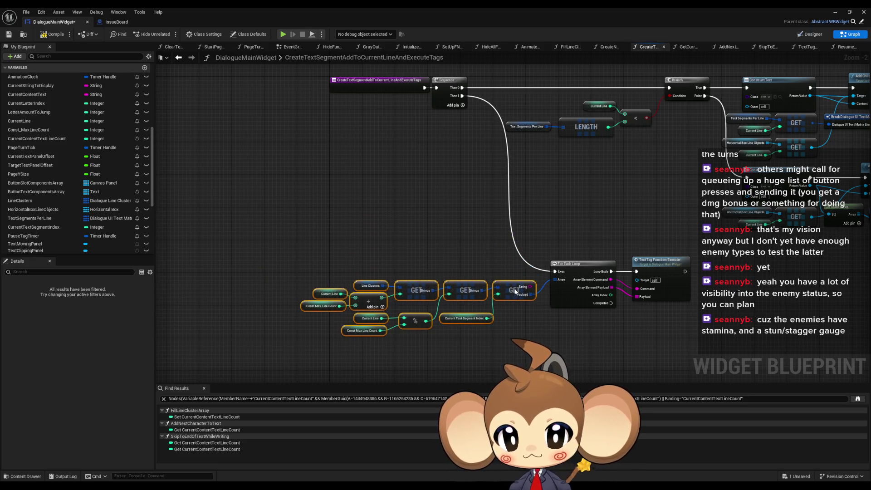
scroll(540, 241, up, 2)
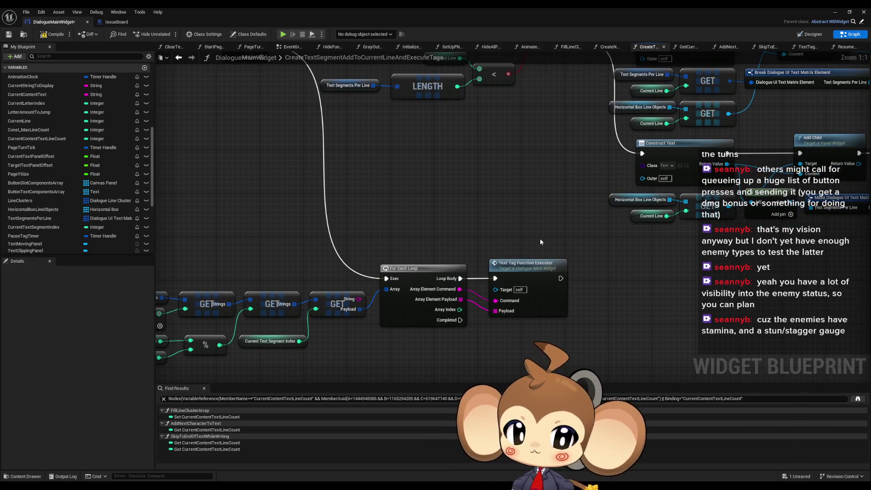
- Review TextTagFunctionExecuter, then save and close the DialogueMainWidget blueprint
double_click(526, 264)
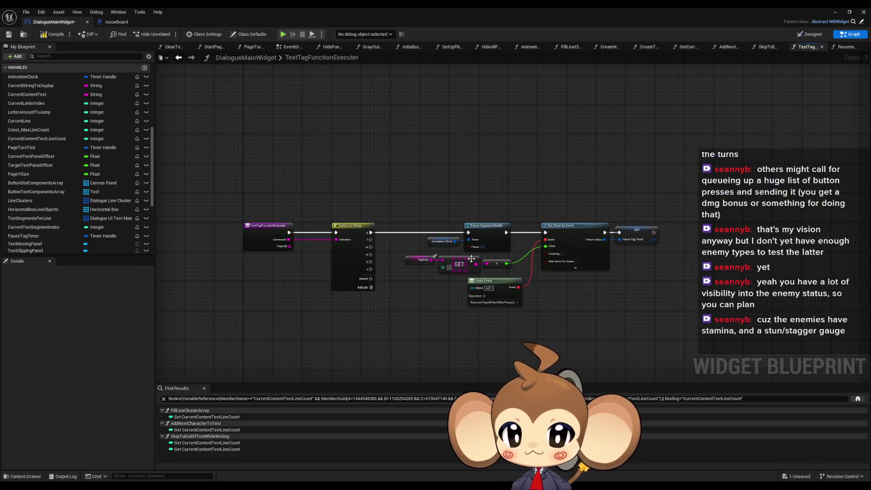
scroll(414, 276, up, 2)
key(ctrl+a)
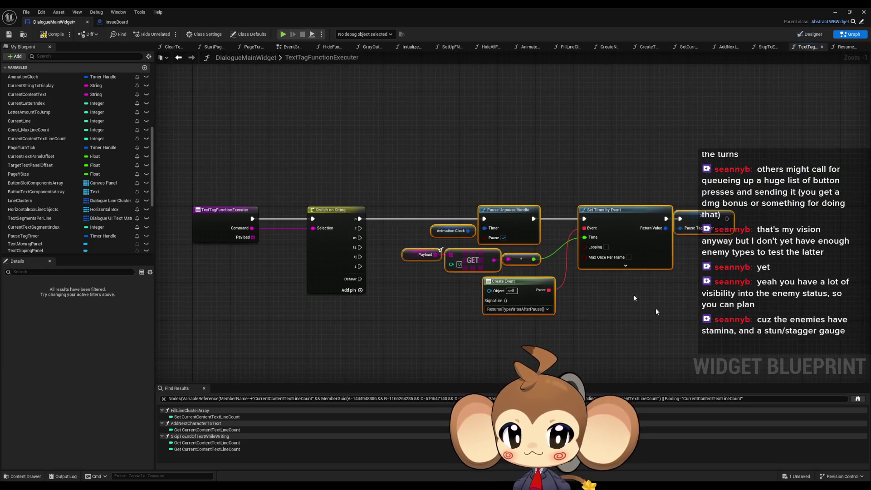
click(437, 162)
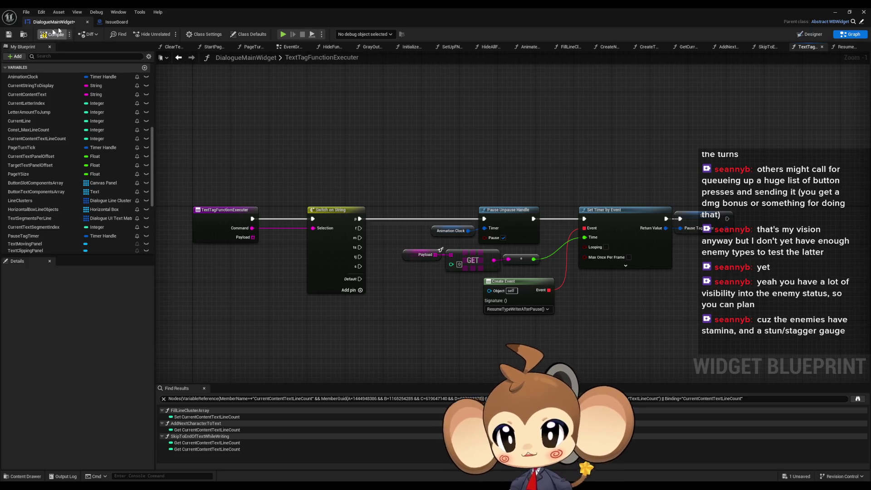
key(ctrl+s)
click(833, 13)
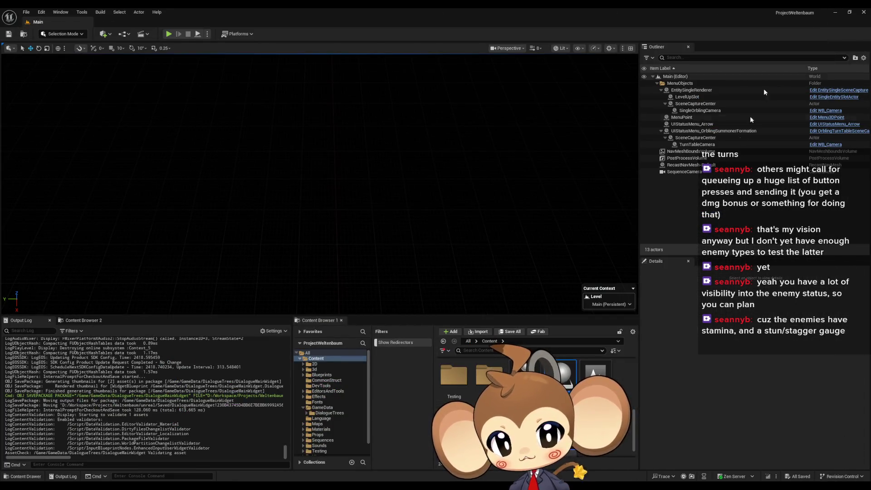
- Browse the Content Browser into Content/GameData/DialogueTrees
scroll(584, 376, up, 5)
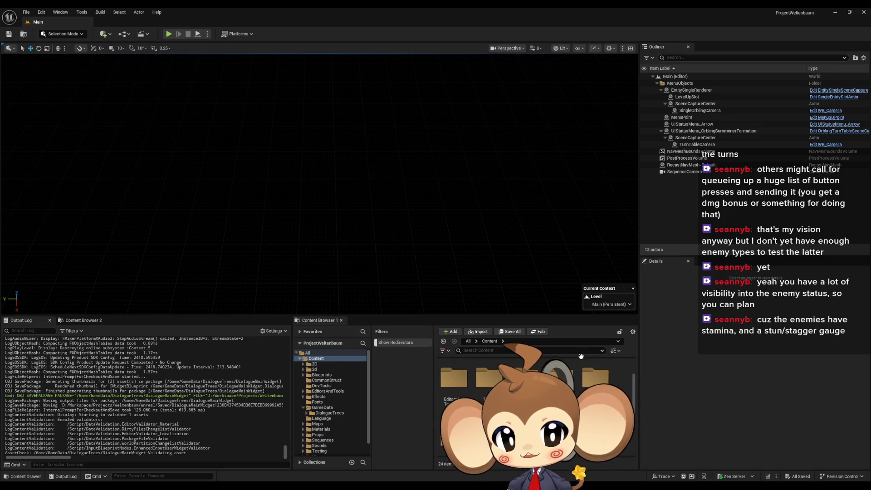
scroll(569, 376, down, 1)
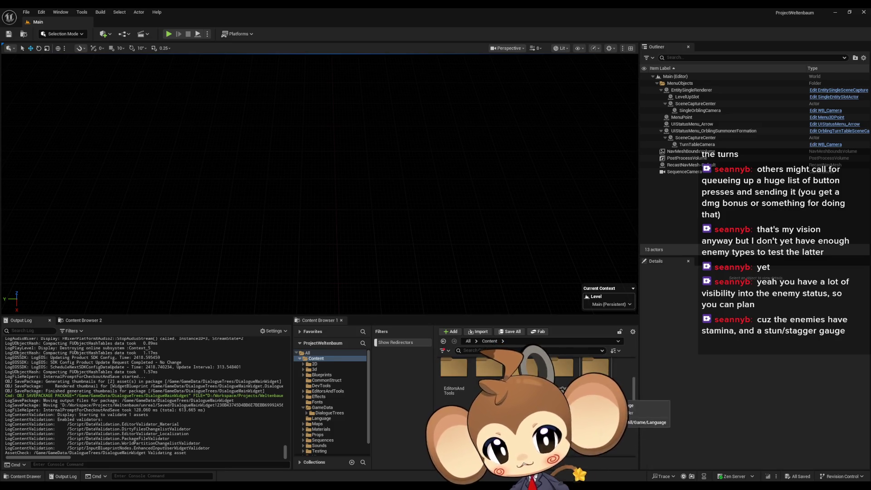
scroll(567, 385, down, 2)
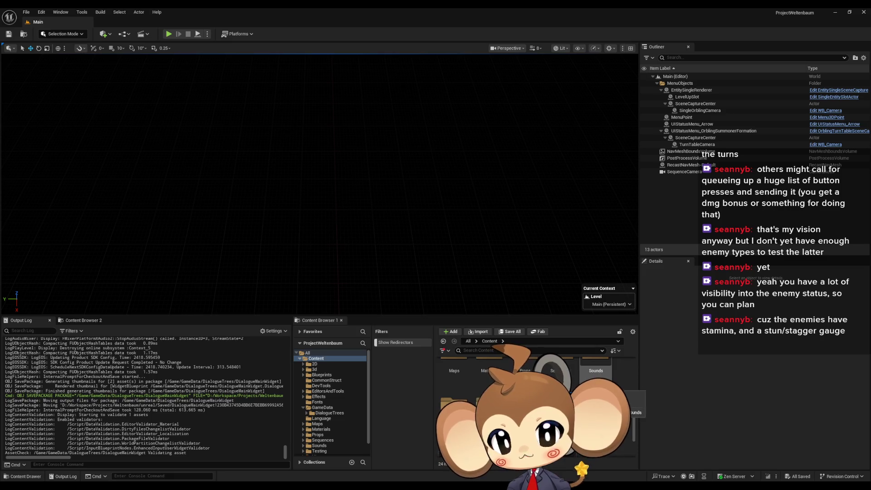
scroll(589, 394, up, 1)
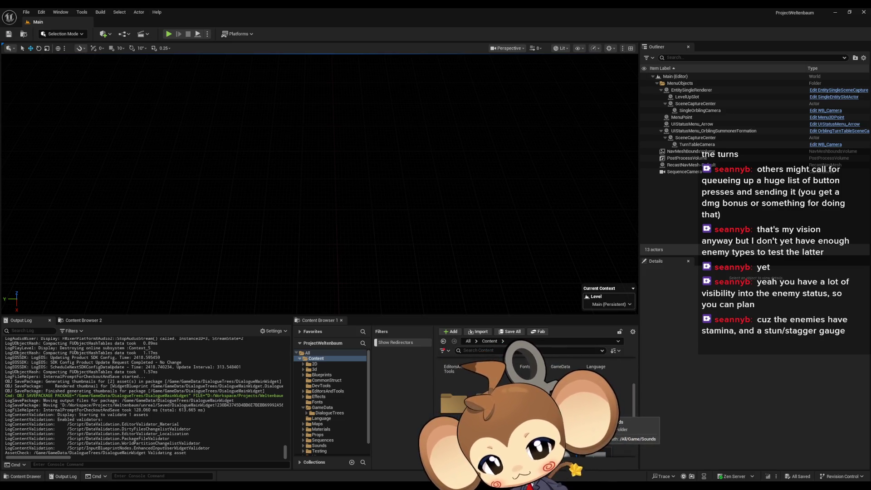
scroll(590, 394, up, 2)
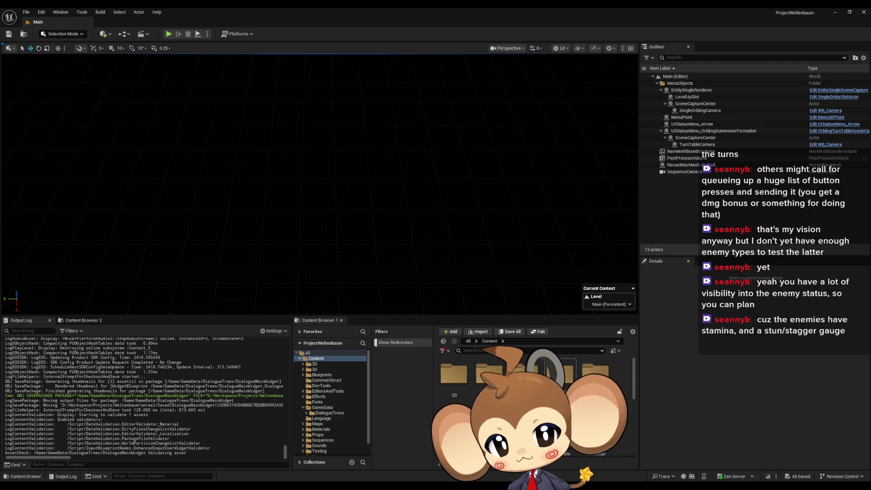
double_click(562, 433)
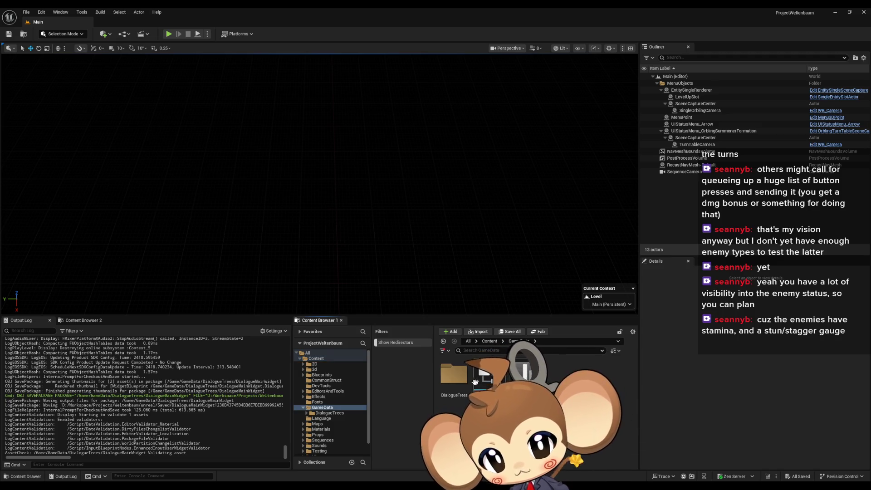
double_click(454, 374)
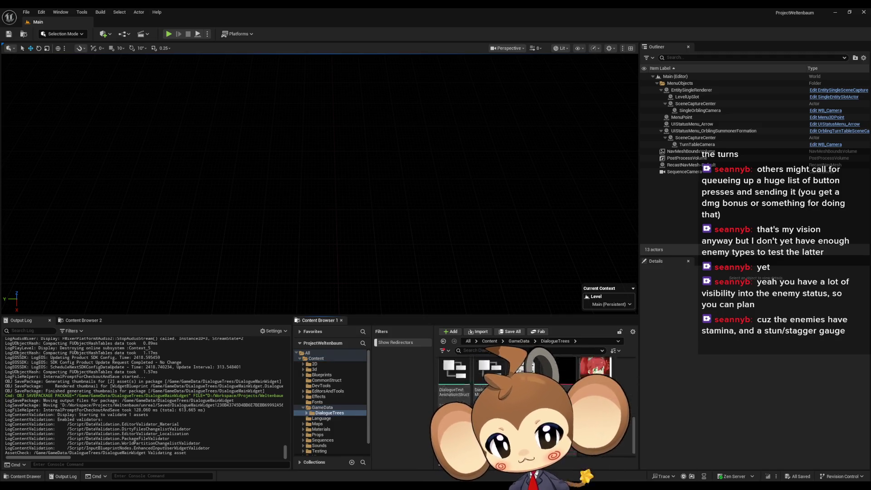
- Open the yes dialogue asset, review its tagged English text, save and close it
double_click(562, 370)
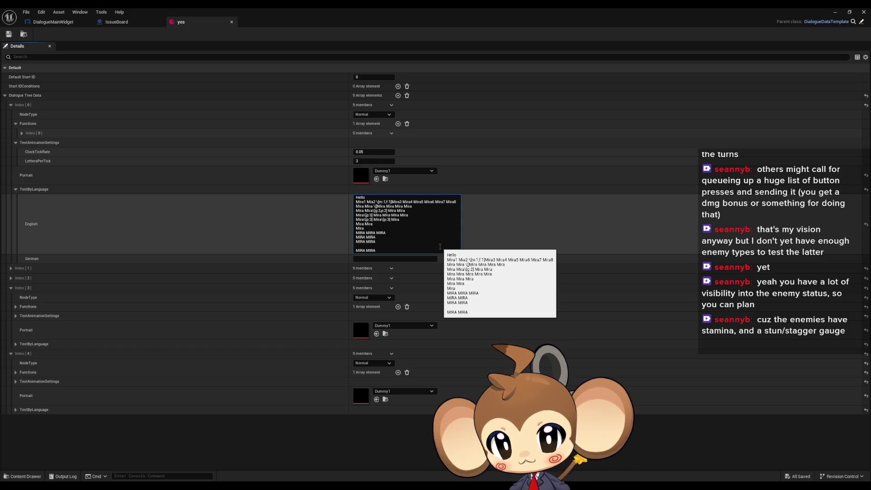
click(9, 34)
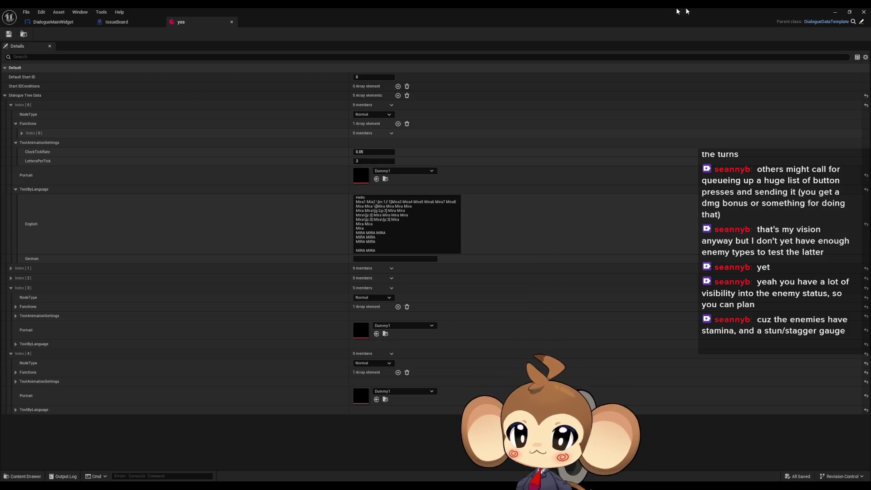
click(863, 12)
click(169, 35)
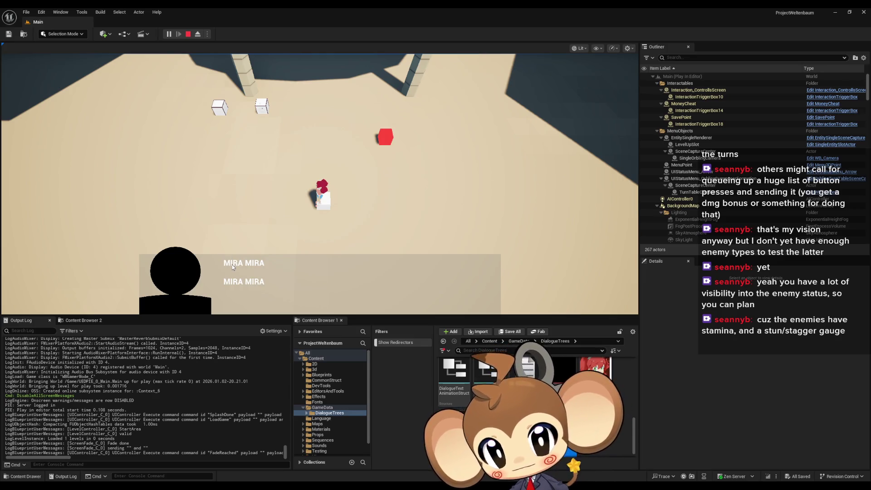
click(189, 35)
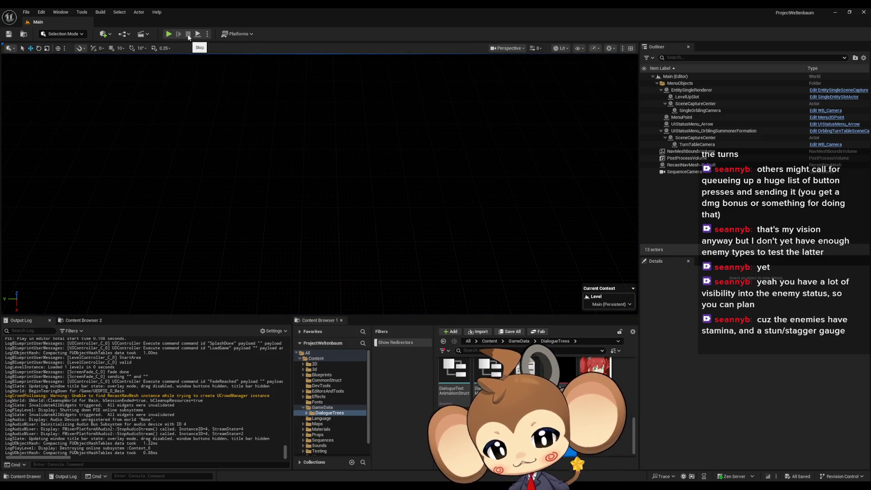
- Bring the yes asset window back to front and focus its English dialogue text
mouse_move(325, 483)
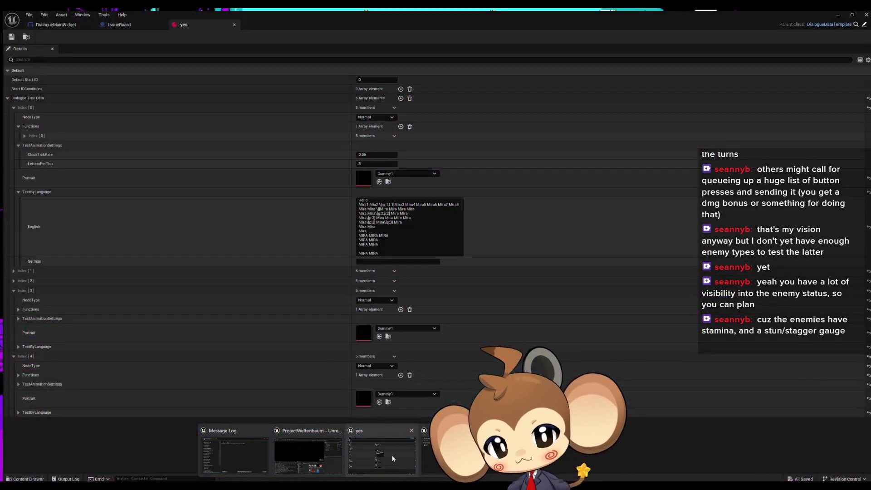
click(393, 458)
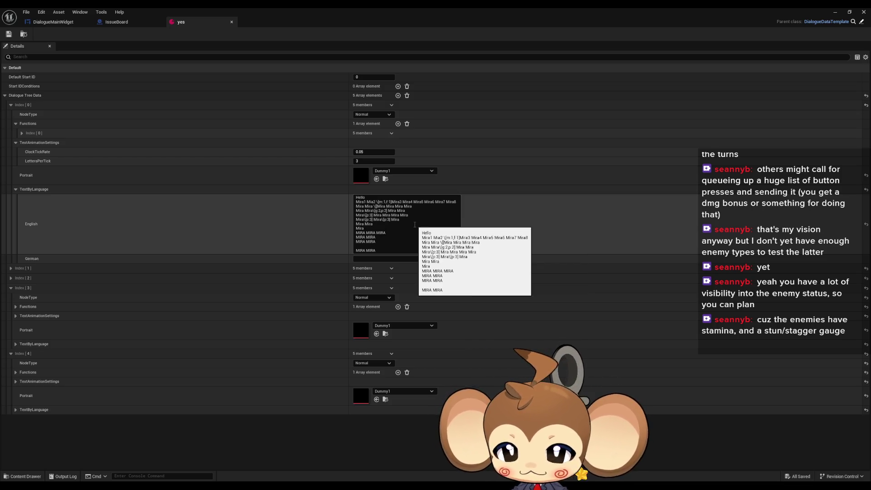
click(414, 227)
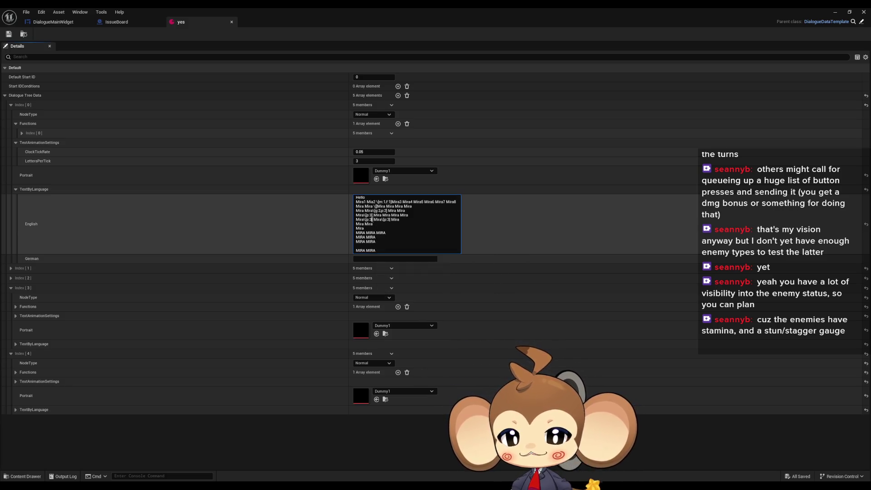
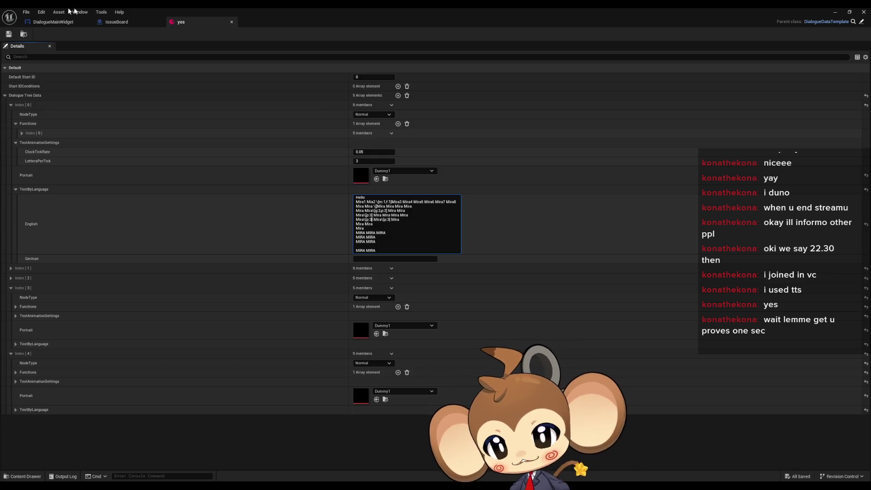
- Switch to DialogueMainWidget and inspect the Clear Text Area node in AnimateDialogueText
click(53, 21)
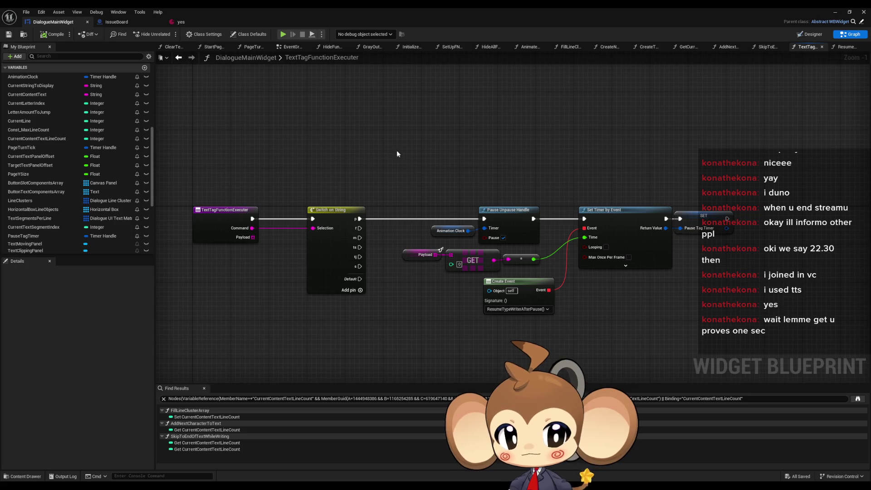
scroll(109, 170, up, 10)
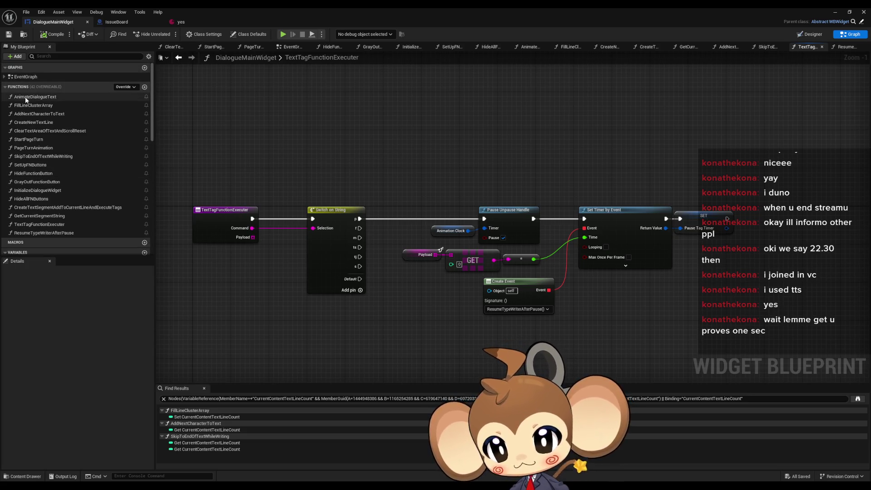
double_click(35, 97)
scroll(393, 269, up, 4)
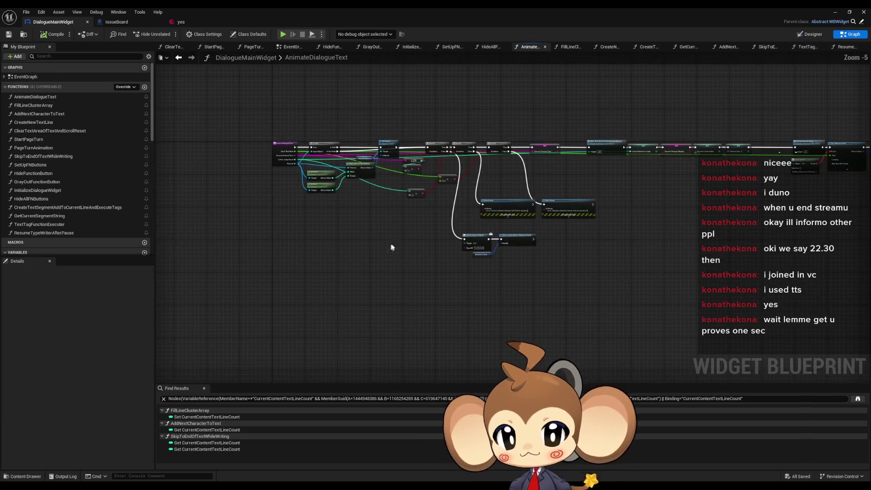
scroll(543, 194, up, 5)
drag(429, 162, 466, 232)
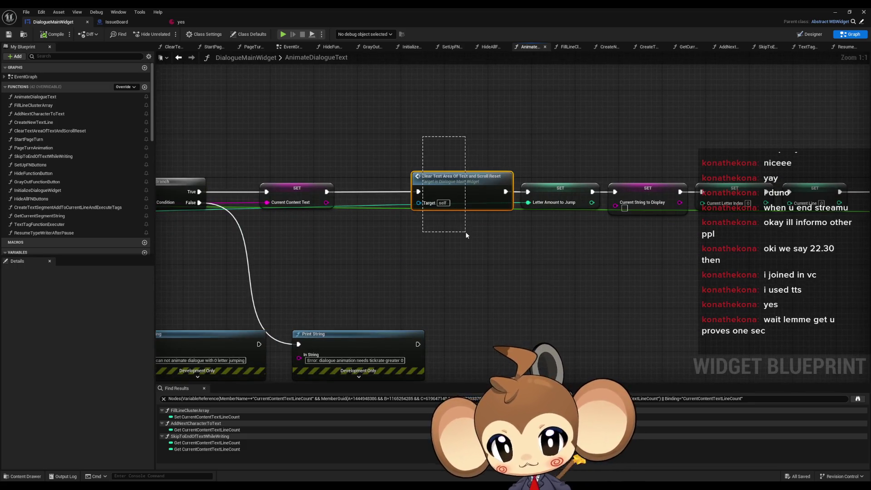
scroll(454, 233, down, 5)
scroll(458, 241, up, 5)
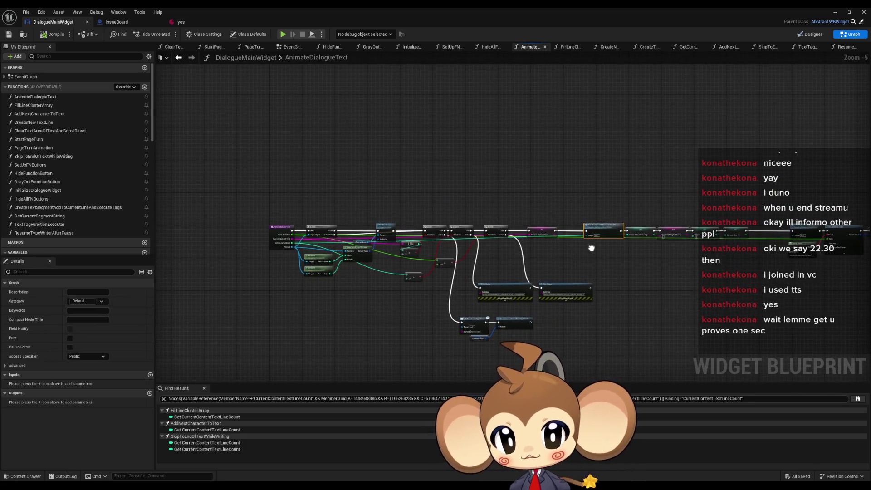
- Open the FillLineClusterArray function and bring its Split and ADD nodes into view
double_click(46, 109)
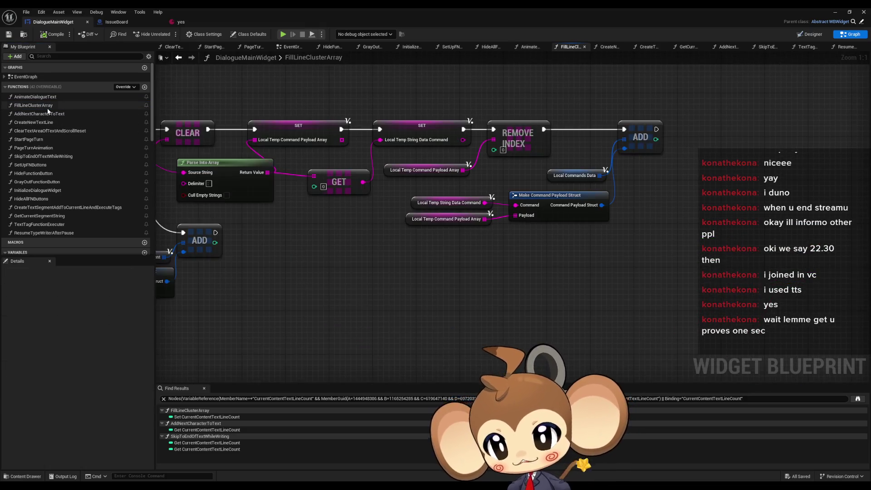
scroll(612, 255, down, 5)
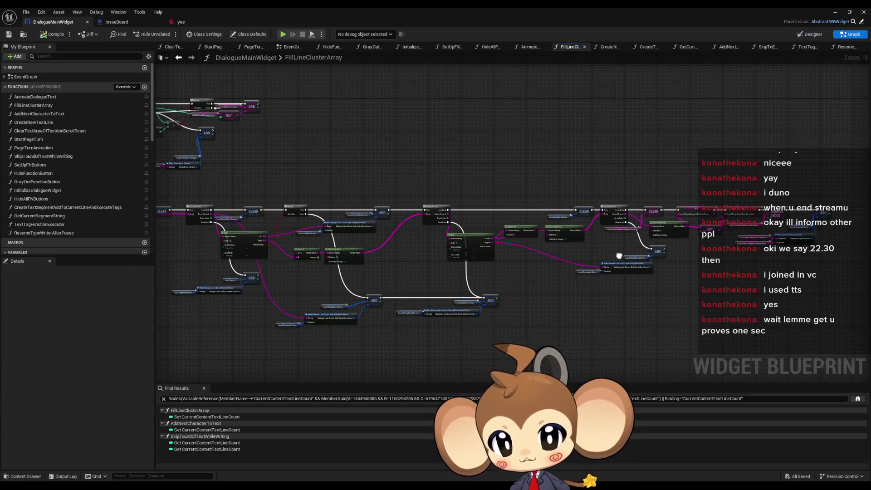
scroll(613, 255, up, 5)
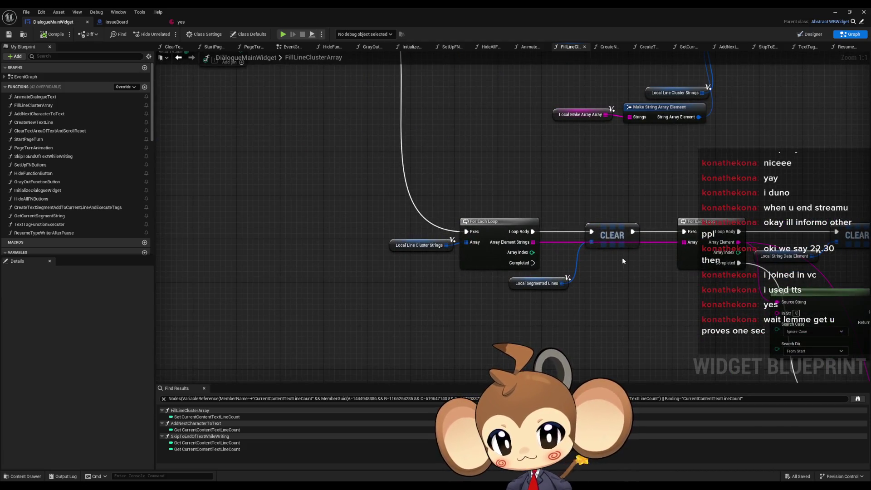
scroll(622, 257, down, 3)
drag(614, 259, 351, 200)
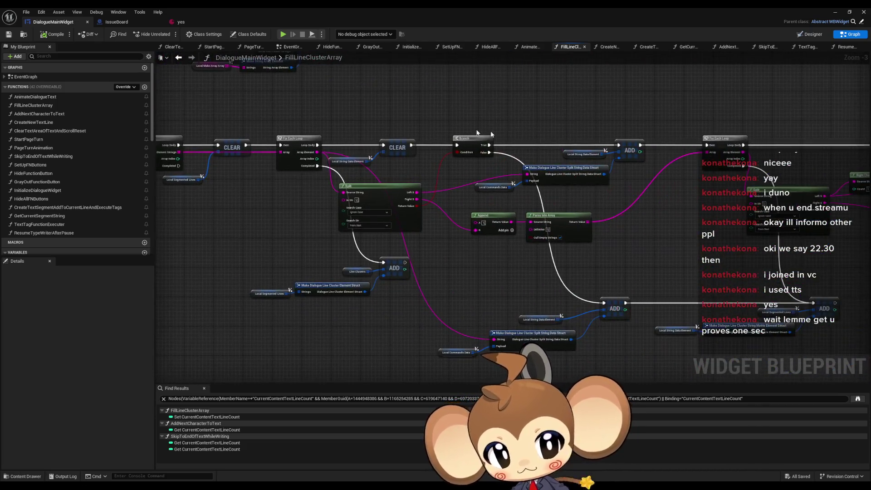
drag(615, 258, 417, 249)
scroll(417, 249, up, 3)
- Inspect the Local String Data Element, Local Commands Data, Make Command Payload Struct and line cluster nodes
mouse_move(358, 190)
mouse_down()
mouse_move(410, 200)
mouse_move(276, 252)
mouse_move(104, 275)
mouse_up()
click(544, 195)
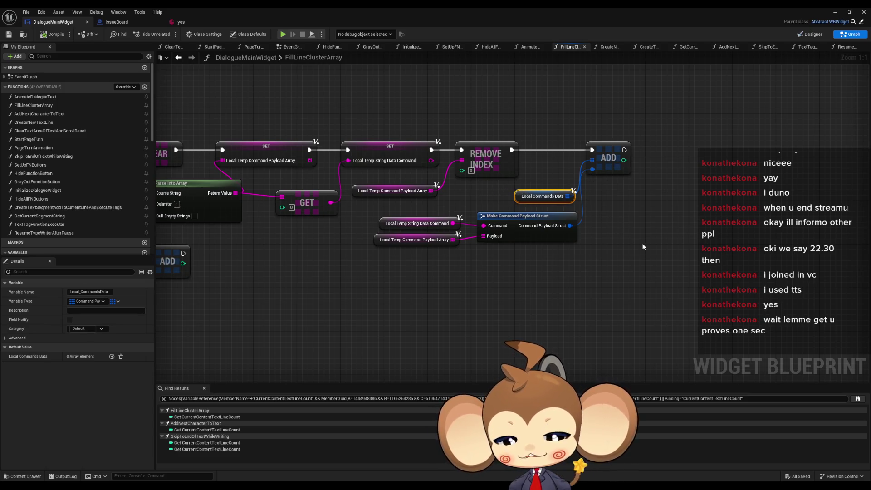
drag(594, 243, 376, 213)
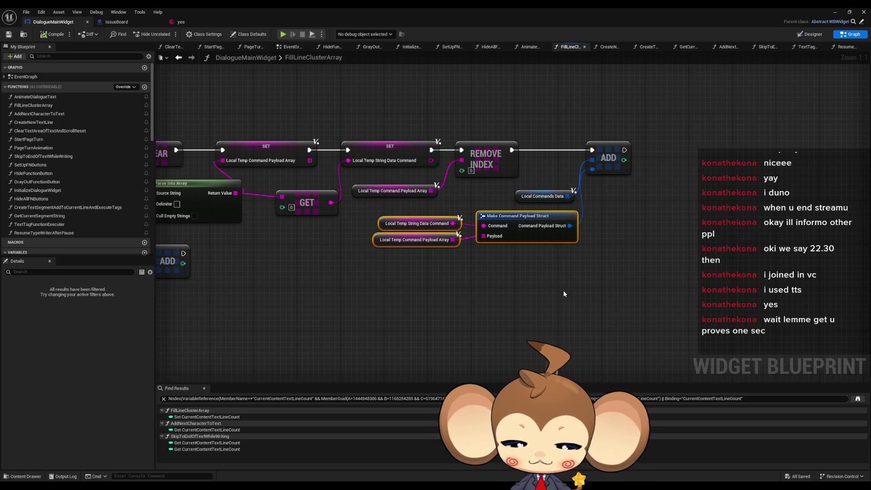
drag(563, 290, 378, 213)
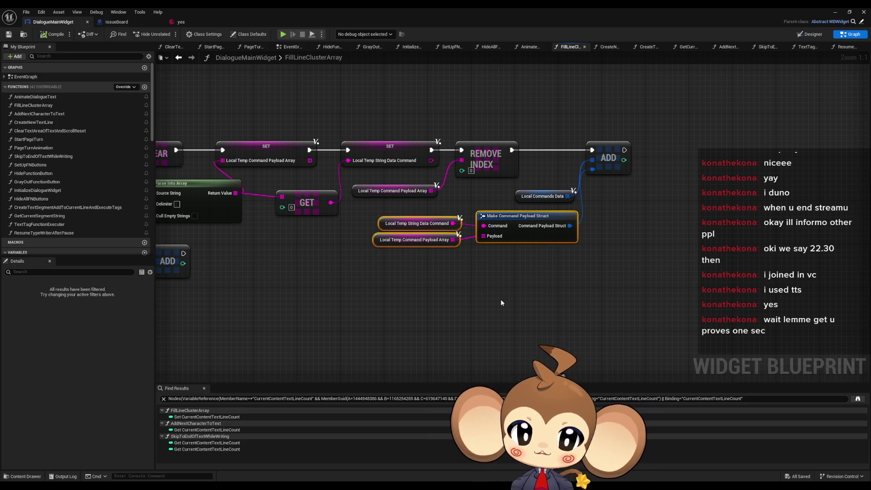
scroll(500, 295, down, 2)
drag(510, 290, 611, 250)
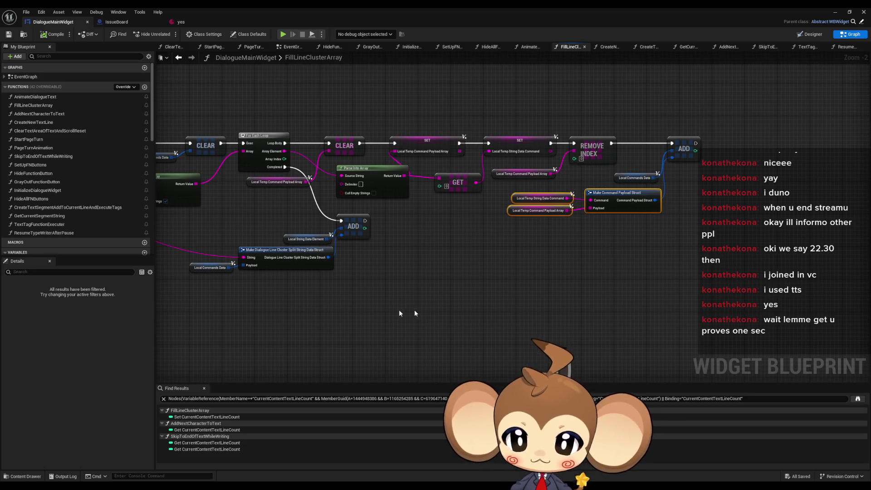
mouse_move(398, 309)
mouse_down()
mouse_move(234, 239)
mouse_move(253, 225)
mouse_move(229, 224)
mouse_up()
click(382, 300)
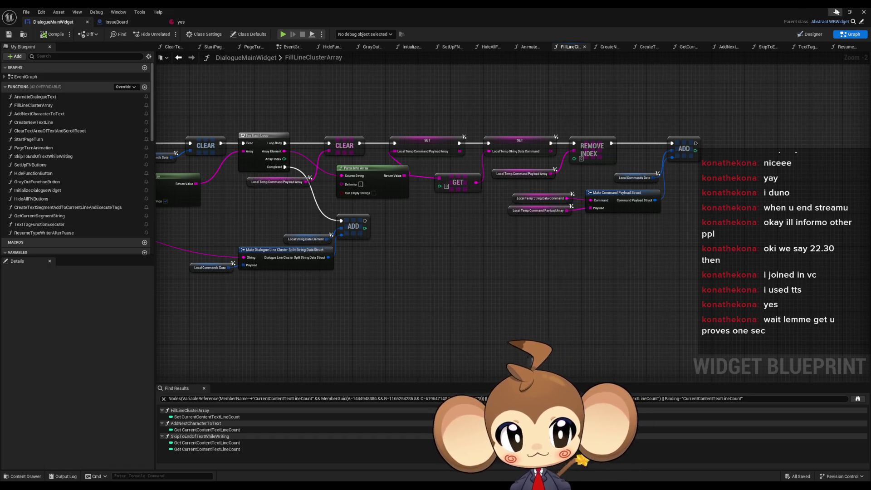
- Close the widget blueprint editor and open a dialogue UI structure asset
click(863, 12)
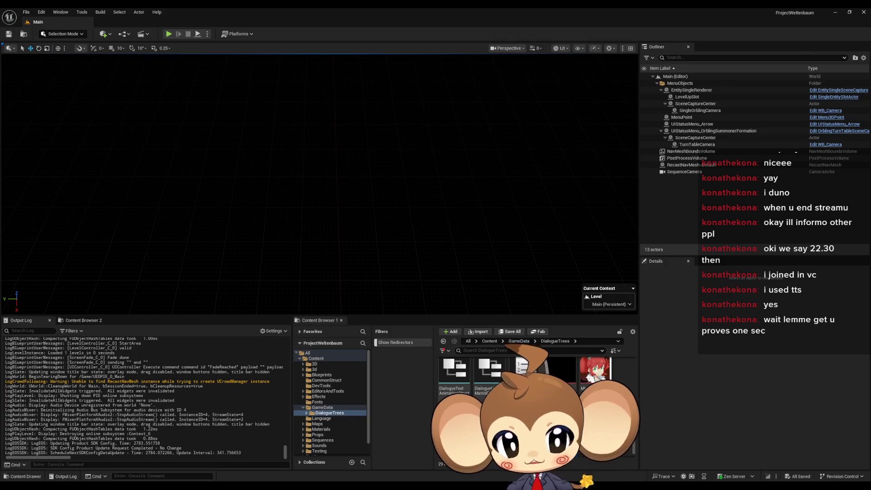
scroll(535, 377, up, 1)
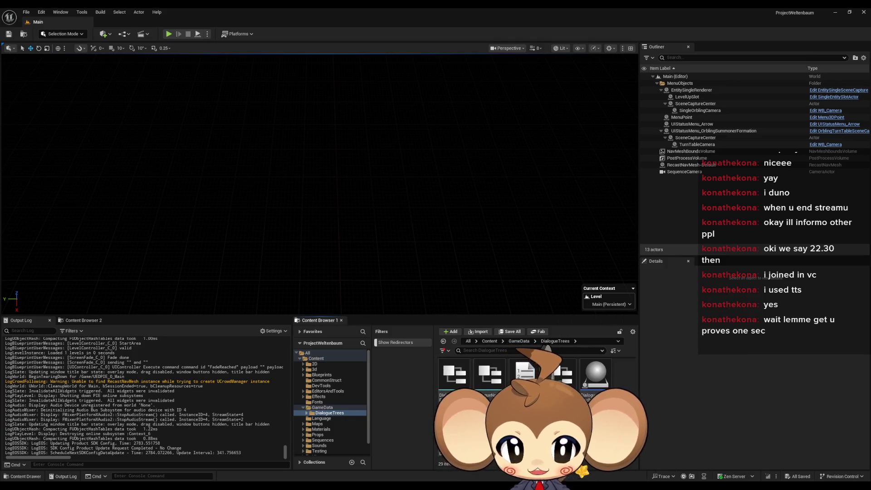
double_click(490, 375)
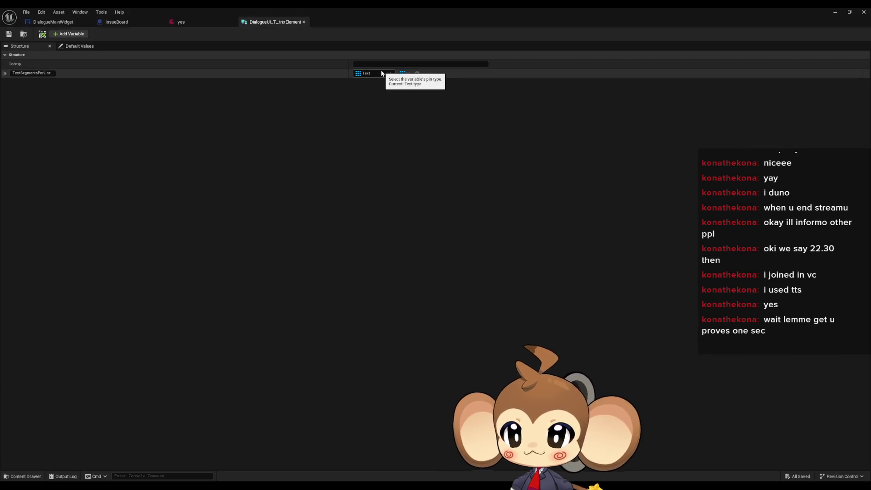
- Close the extra structures, shrink the editor window, and open the dialogue line cluster structure
click(304, 22)
double_click(363, 7)
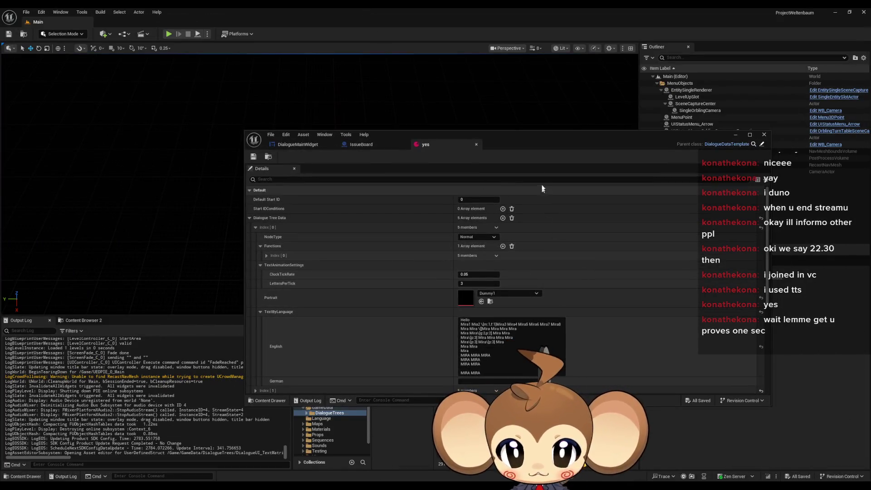
drag(526, 144, 424, 61)
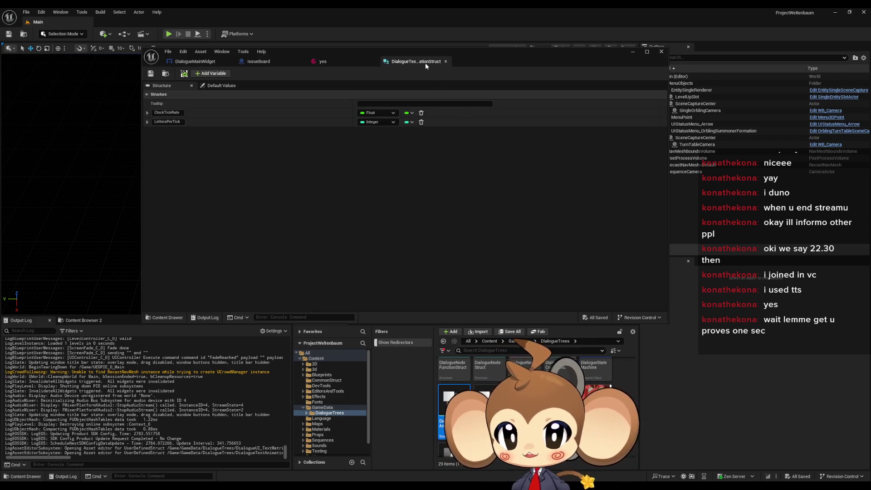
click(445, 61)
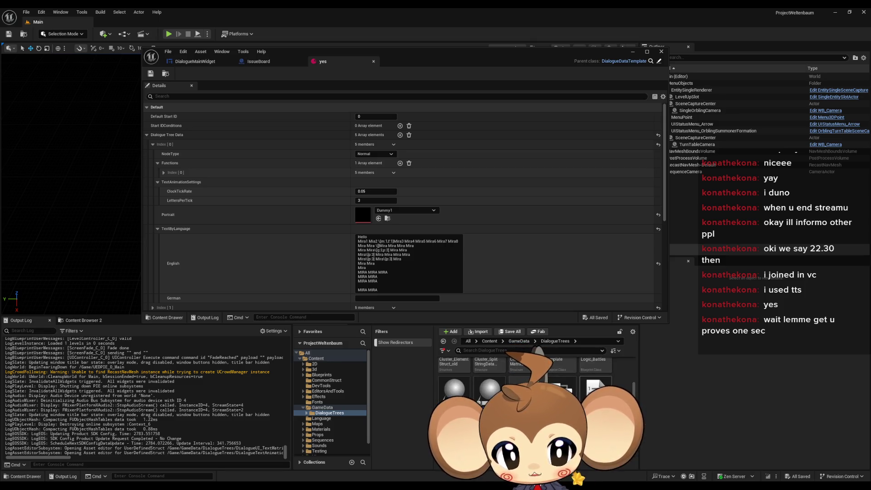
scroll(535, 399, up, 2)
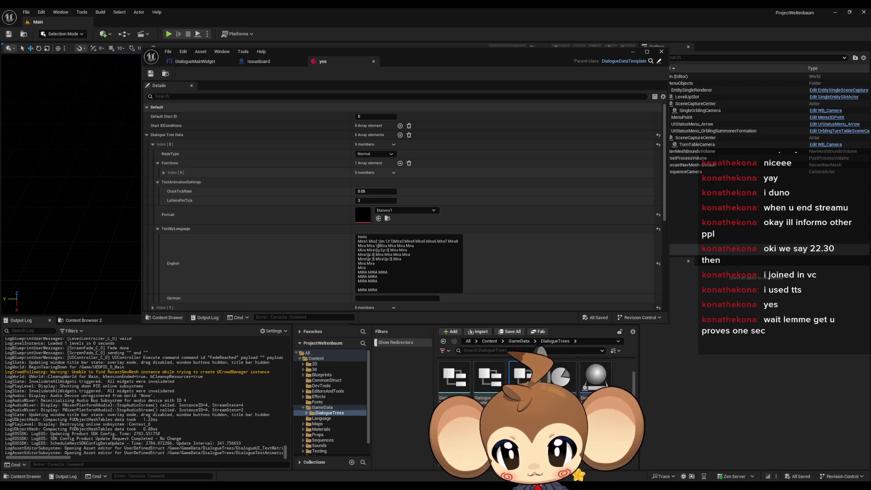
double_click(522, 376)
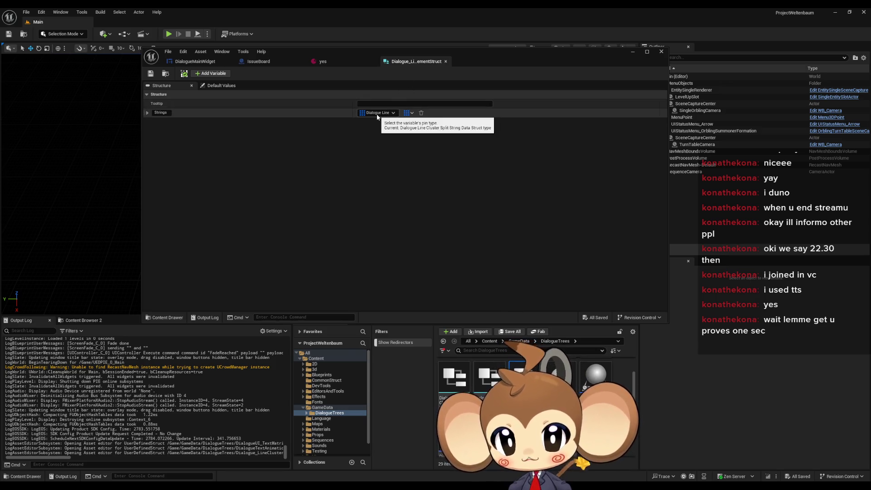
- In the split string data struct, rename Payload to PermanentPayloads and add a DoOncePayloads member
double_click(486, 391)
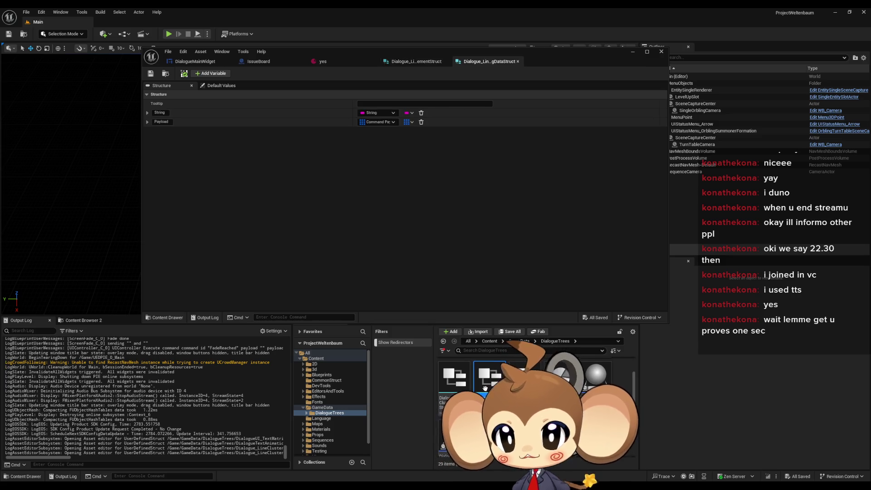
click(162, 123)
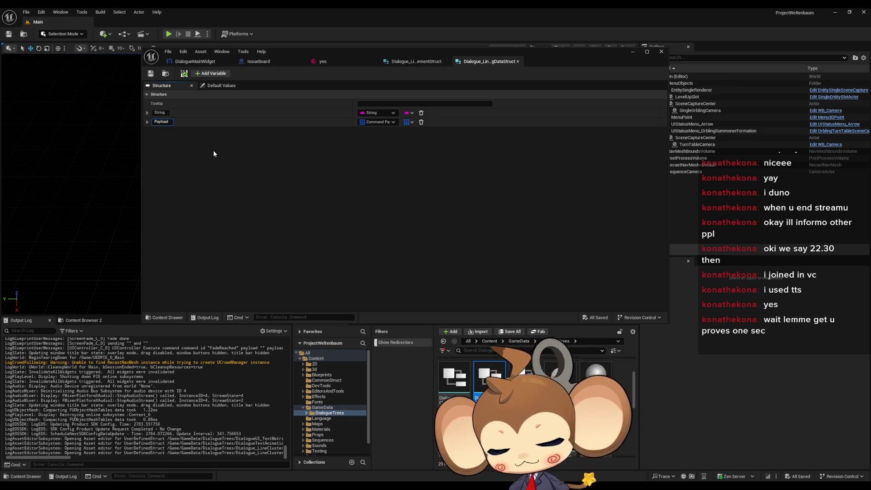
text(Perman)
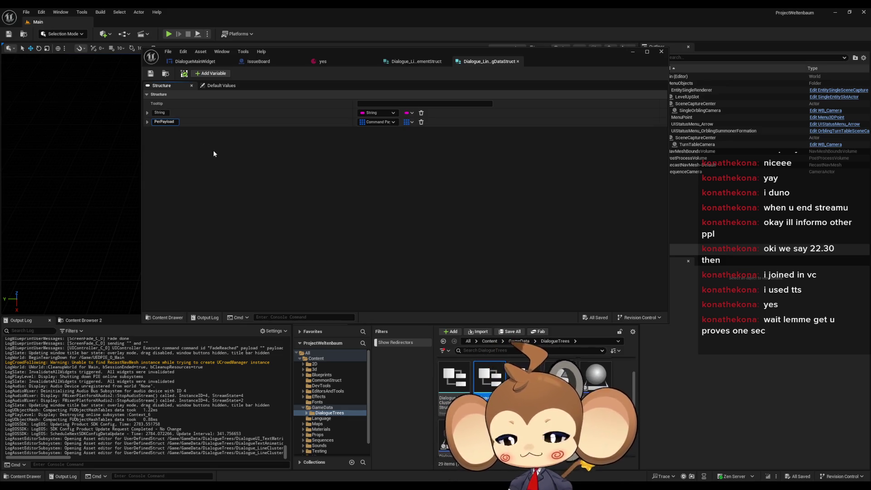
text(ent)
key(Return)
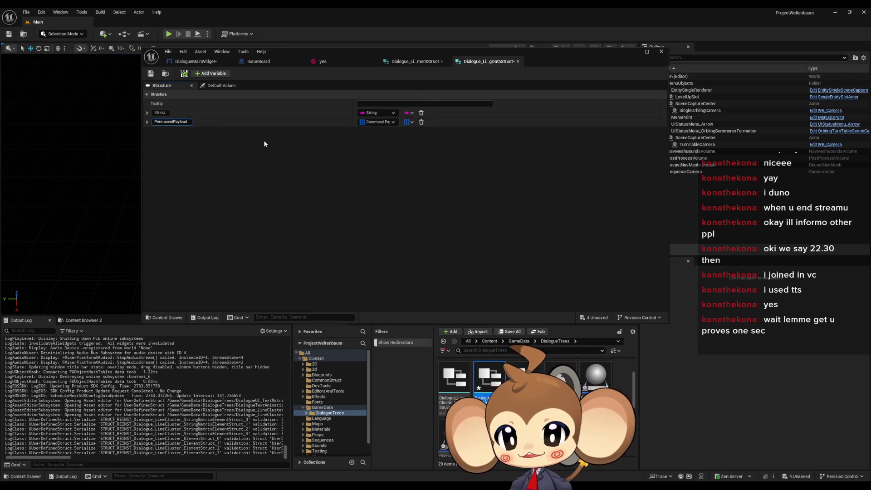
click(216, 74)
text(D)
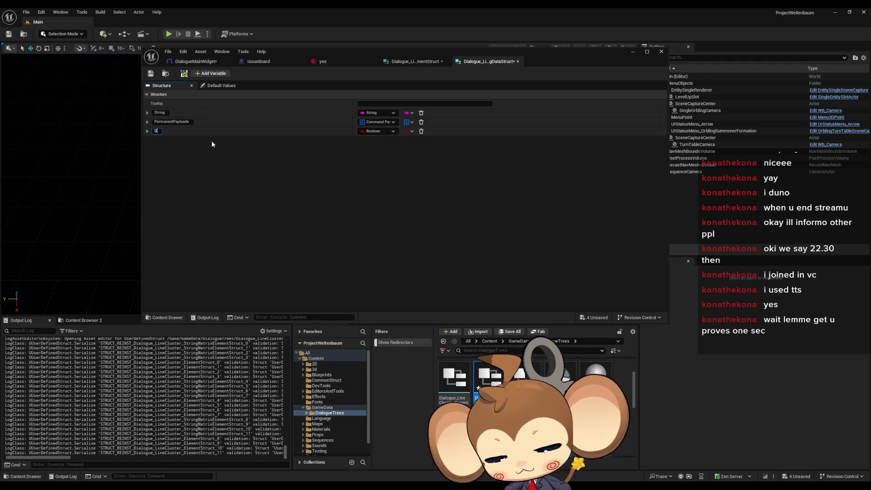
text(oOncePayloads)
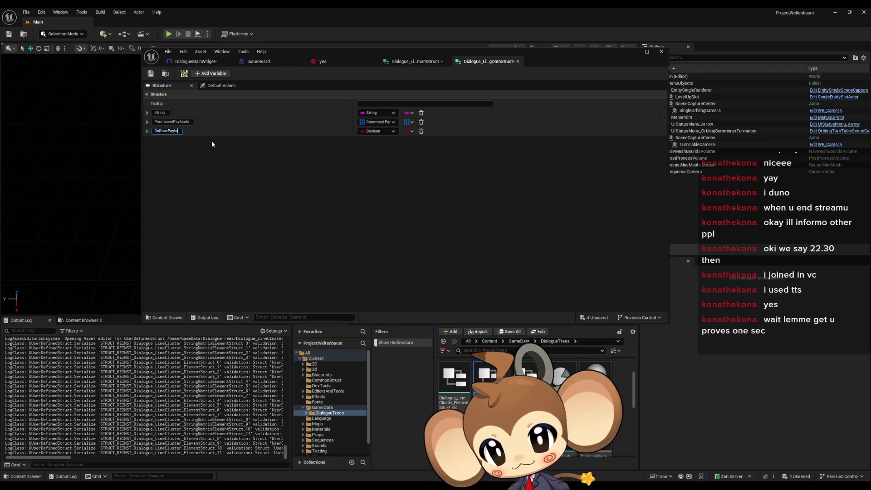
key(Return)
- Make DoOncePayloads an array of Command Payload Struct and save the struct
click(381, 131)
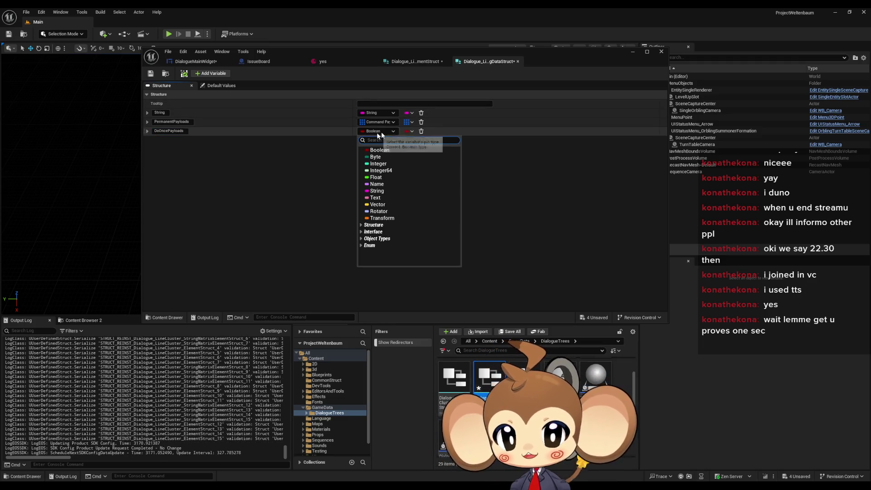
text(command)
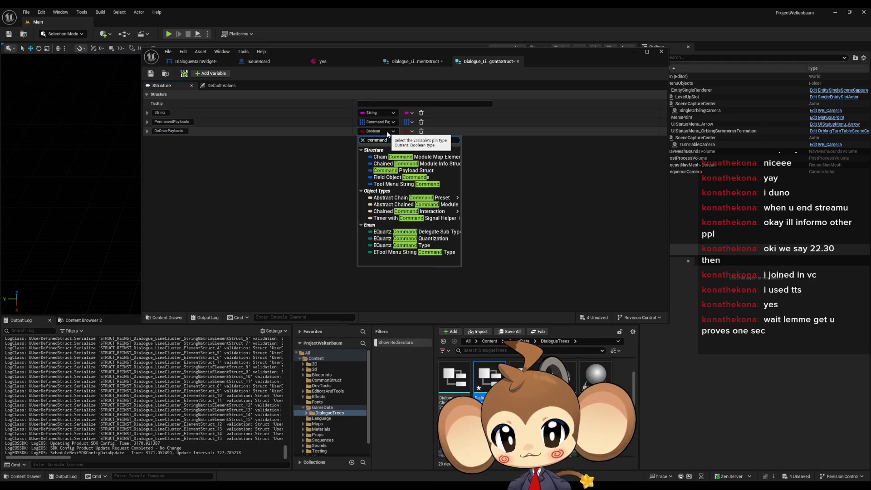
text(payload)
click(422, 158)
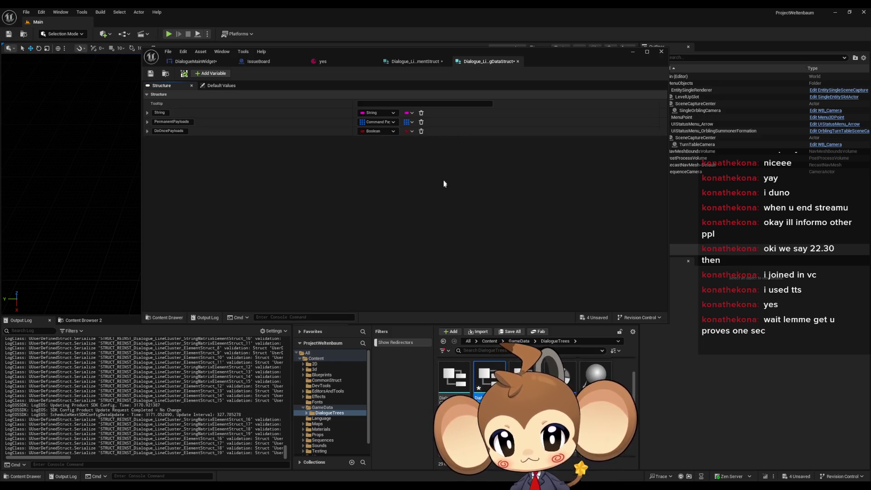
click(408, 131)
click(409, 151)
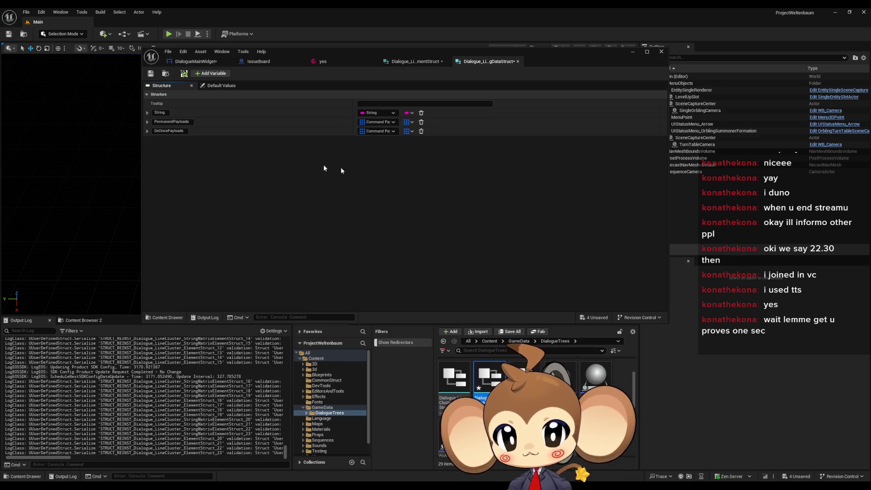
click(153, 73)
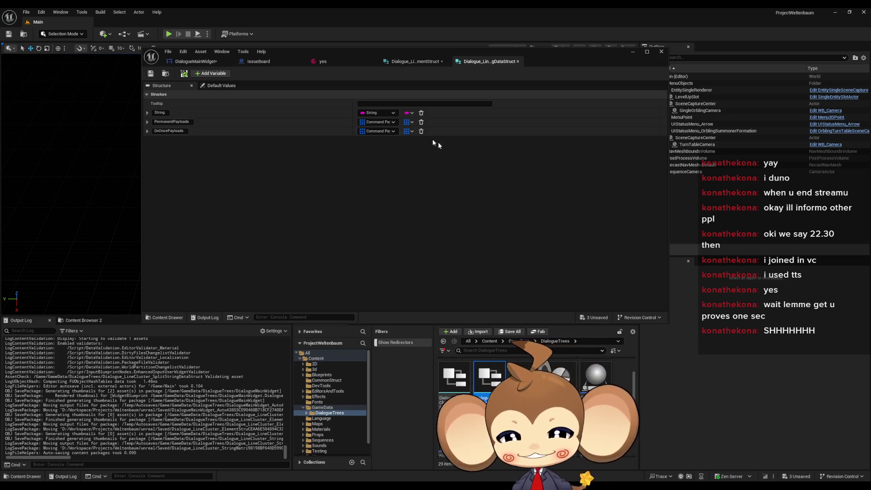
- Save the SplitStringDataStruct asset with its String, PermanentPayloads and DoOncePayloads members
click(151, 74)
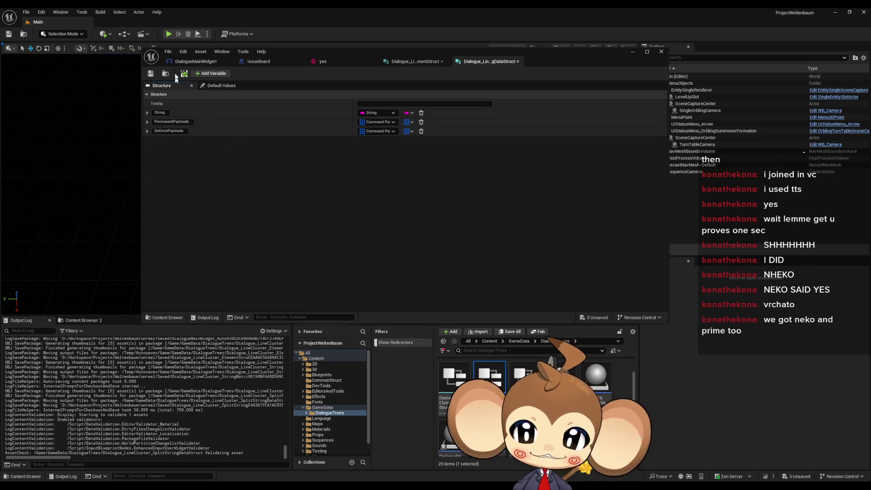
- Compile DialogueMainWidget, which fails with a missing Payload pin error
click(184, 61)
click(199, 75)
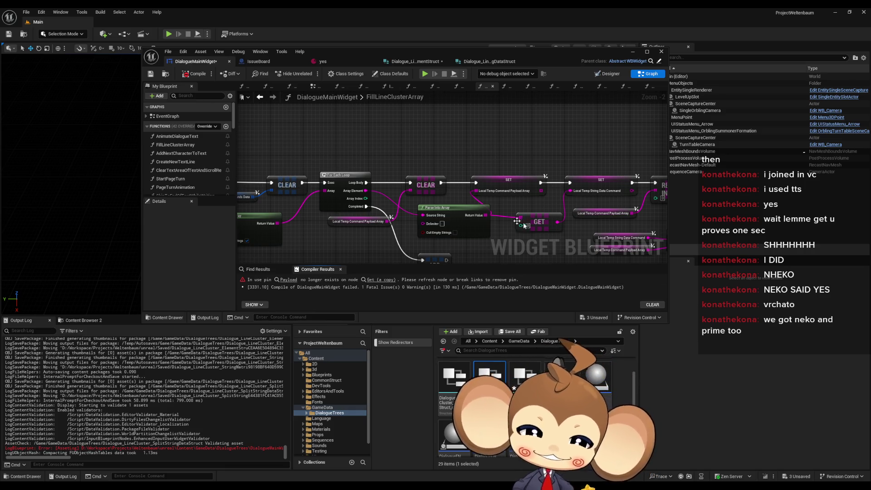
- Maximize the blueprint editor and move the string element and struct-making nodes left
drag(513, 135, 485, 103)
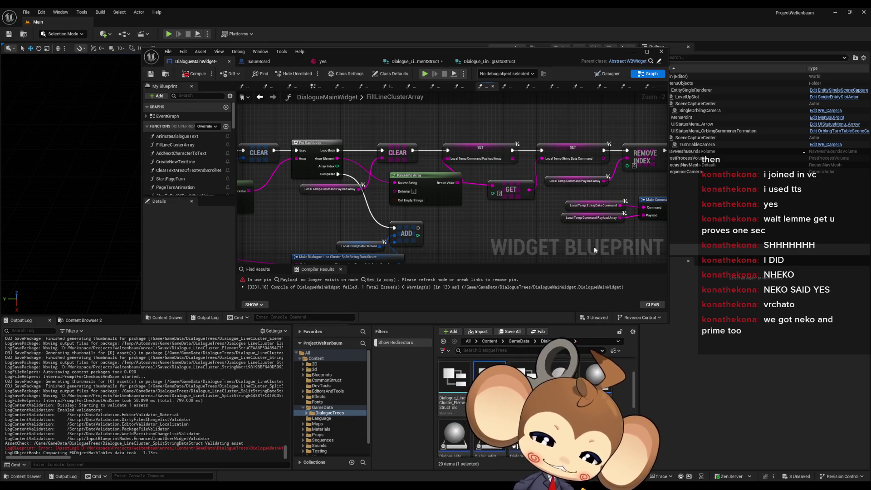
drag(600, 243, 516, 252)
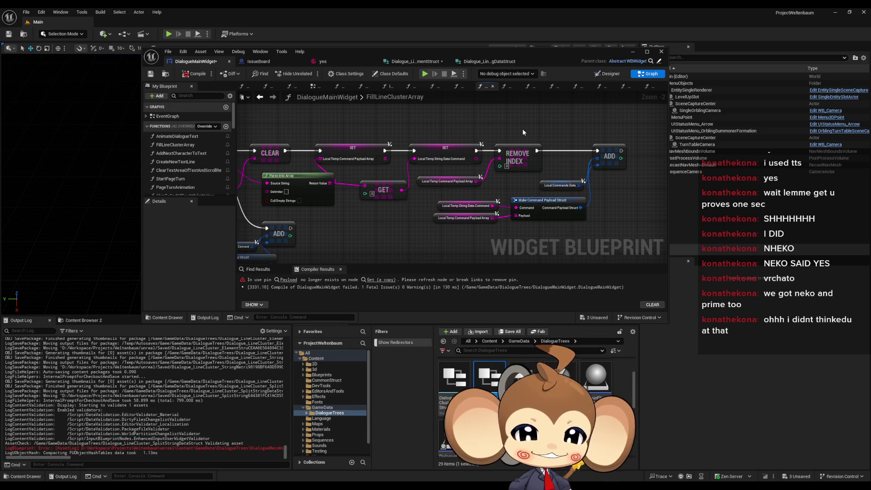
scroll(521, 129, down, 1)
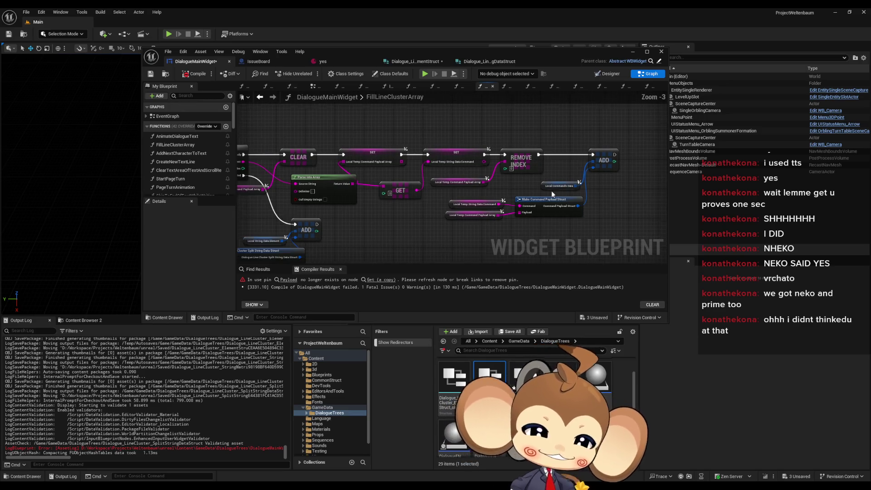
double_click(518, 50)
mouse_move(434, 228)
mouse_down()
mouse_move(445, 267)
mouse_move(576, 282)
mouse_up()
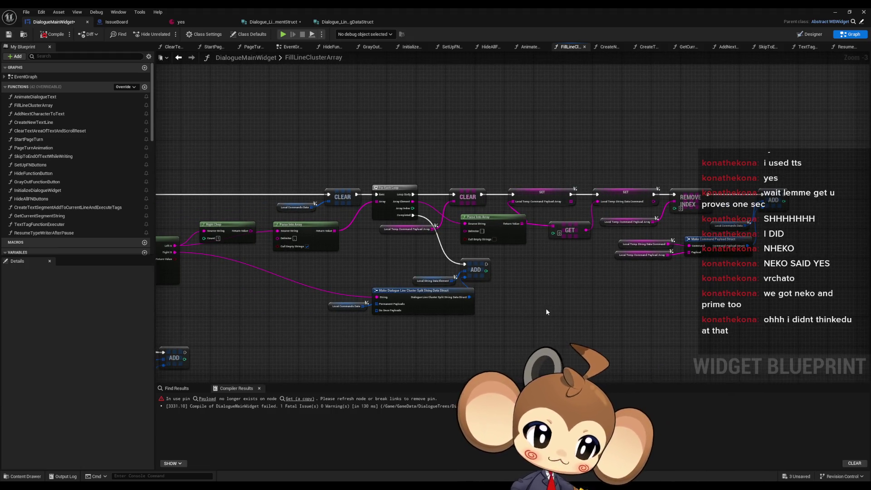
scroll(546, 309, up, 1)
mouse_move(317, 273)
mouse_down()
mouse_move(350, 296)
mouse_move(439, 319)
mouse_move(415, 307)
mouse_move(409, 290)
mouse_up()
click(392, 290)
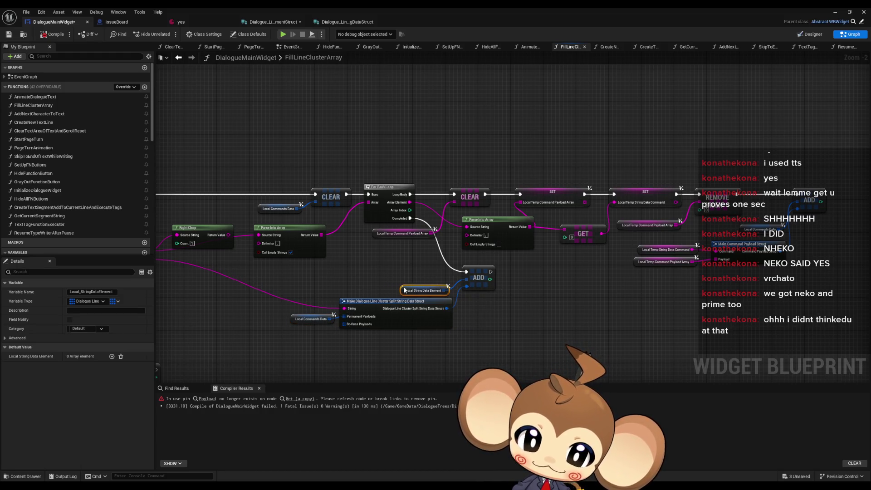
click(553, 331)
- Move the lower node group up near the loop, then jump to the erroring GET node
drag(584, 312, 557, 305)
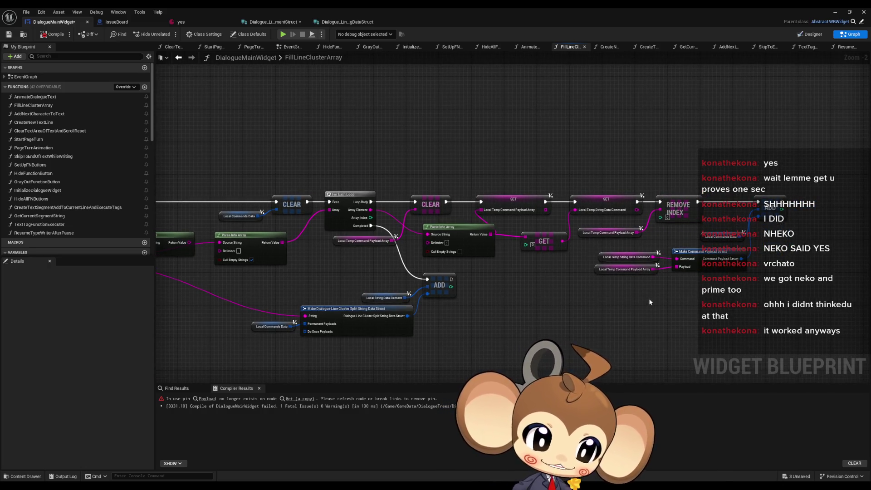
drag(648, 306, 600, 314)
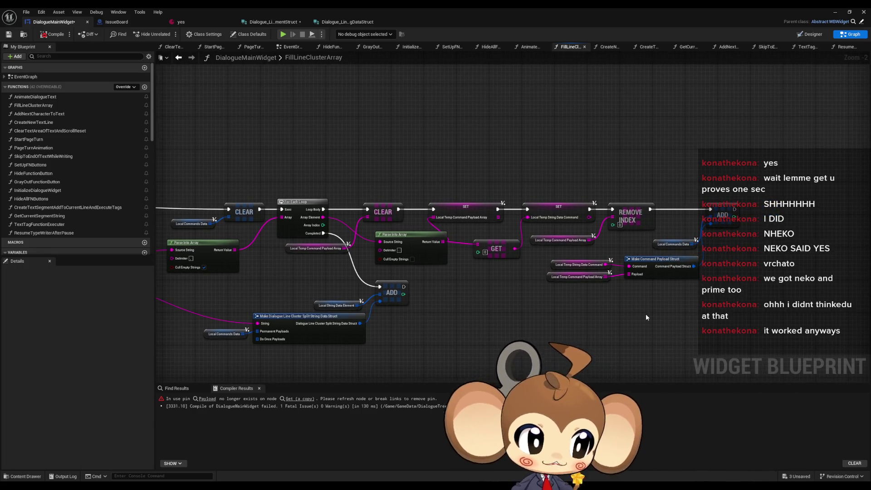
scroll(639, 322, down, 2)
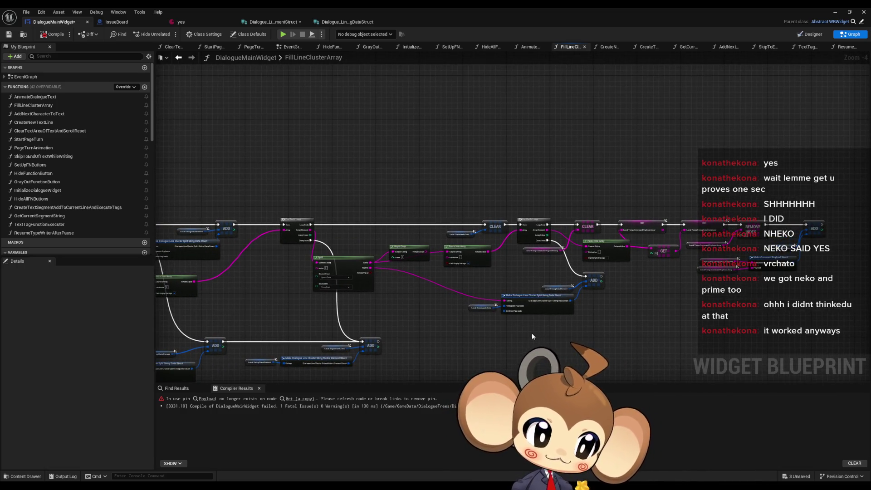
drag(531, 333, 629, 329)
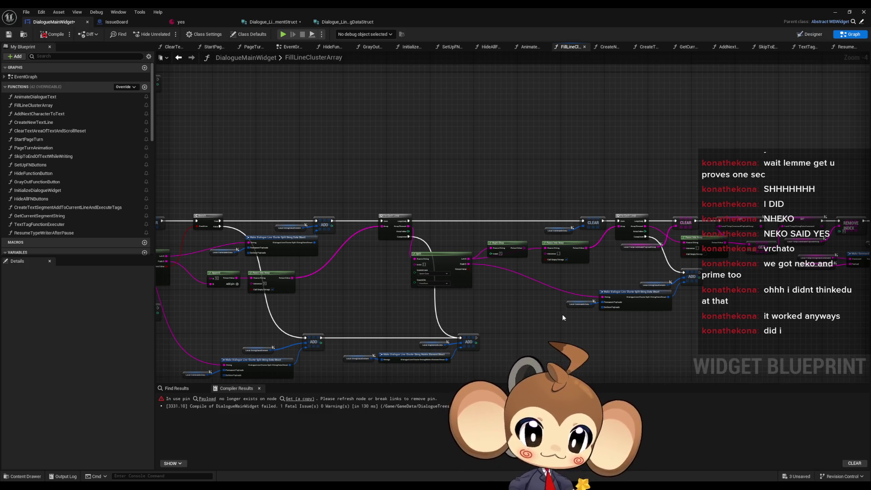
scroll(562, 317, down, 1)
drag(565, 324, 640, 321)
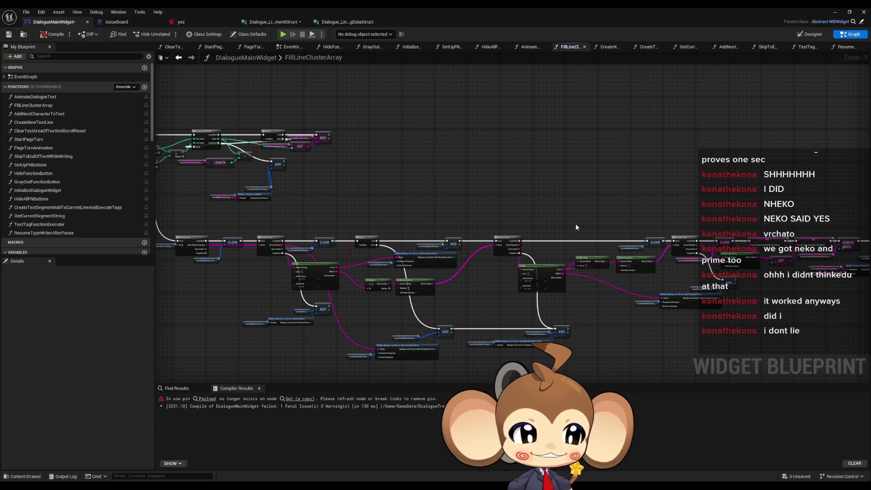
scroll(582, 232, down, 2)
scroll(539, 214, up, 3)
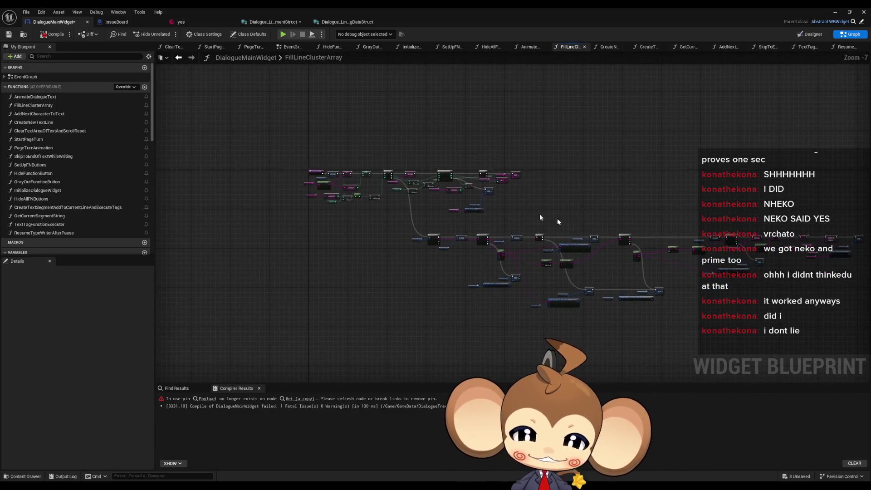
scroll(383, 226, down, 2)
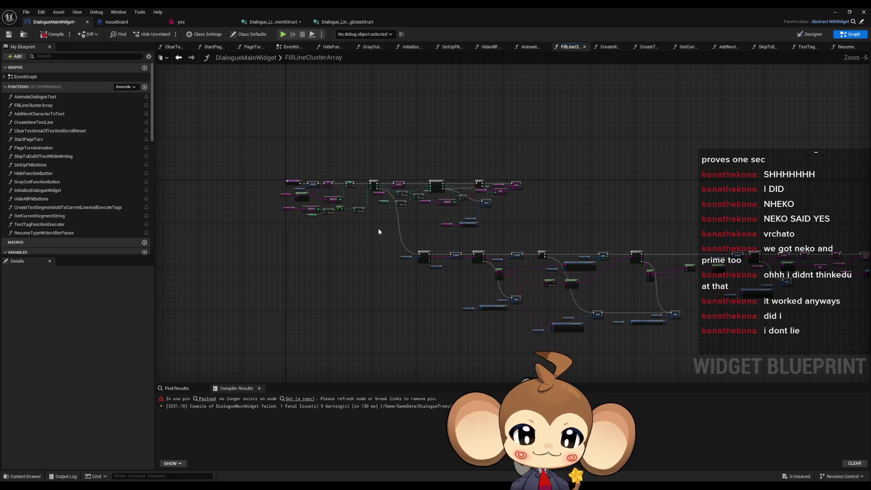
scroll(379, 232, up, 1)
scroll(380, 245, up, 3)
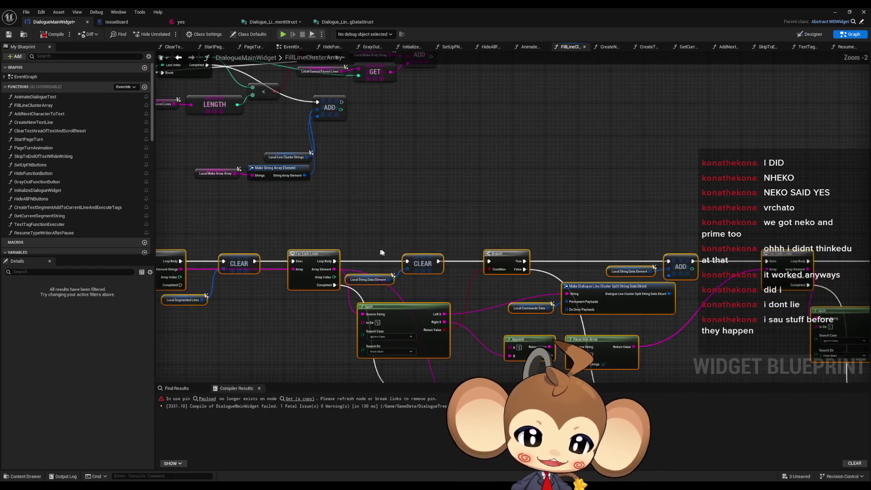
mouse_move(380, 252)
mouse_down()
mouse_move(550, 253)
mouse_move(557, 257)
mouse_move(521, 251)
mouse_move(547, 275)
mouse_up()
drag(376, 297, 387, 254)
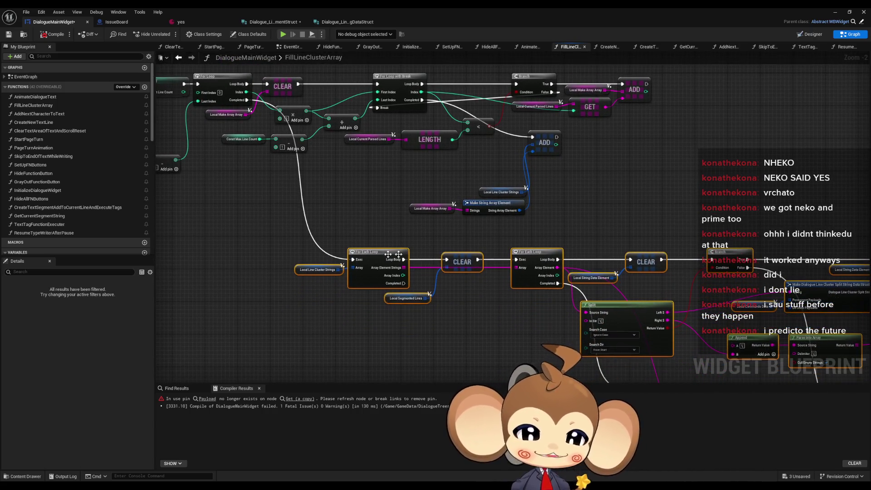
click(678, 205)
drag(677, 205, 666, 214)
scroll(673, 212, down, 1)
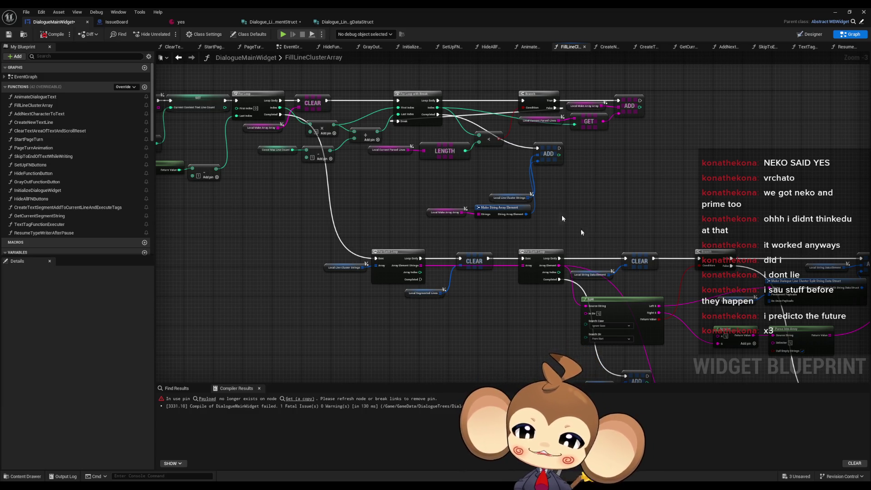
click(209, 398)
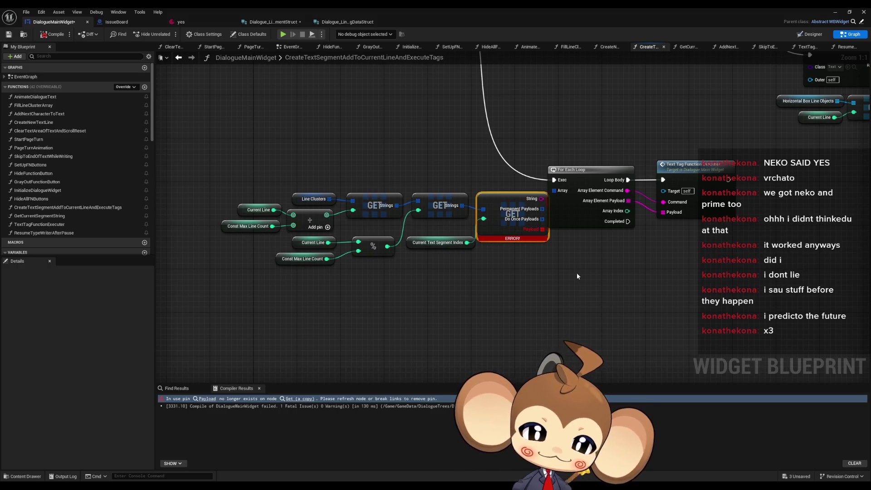
- Refresh the GET node to drop its stale Payload pin, shift the getters left, and recompile
right_click(542, 209)
click(556, 192)
mouse_move(251, 176)
mouse_down()
mouse_move(431, 270)
mouse_move(494, 254)
mouse_up()
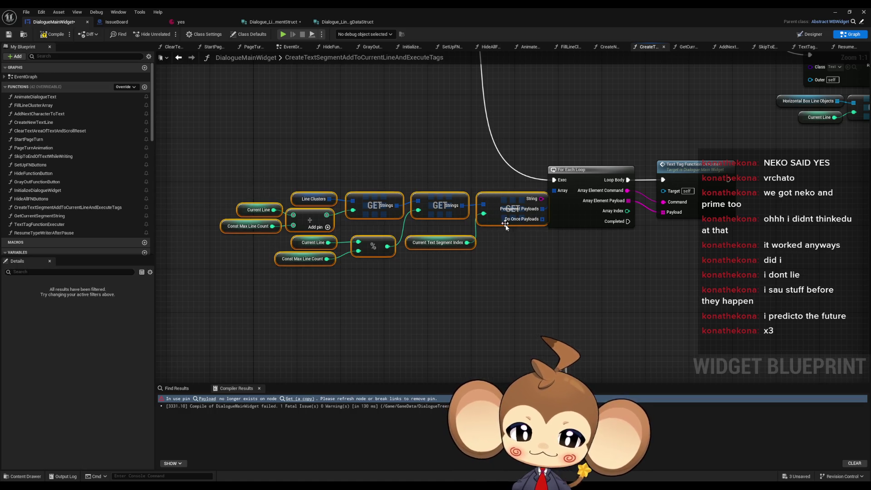
drag(496, 217, 474, 217)
click(519, 257)
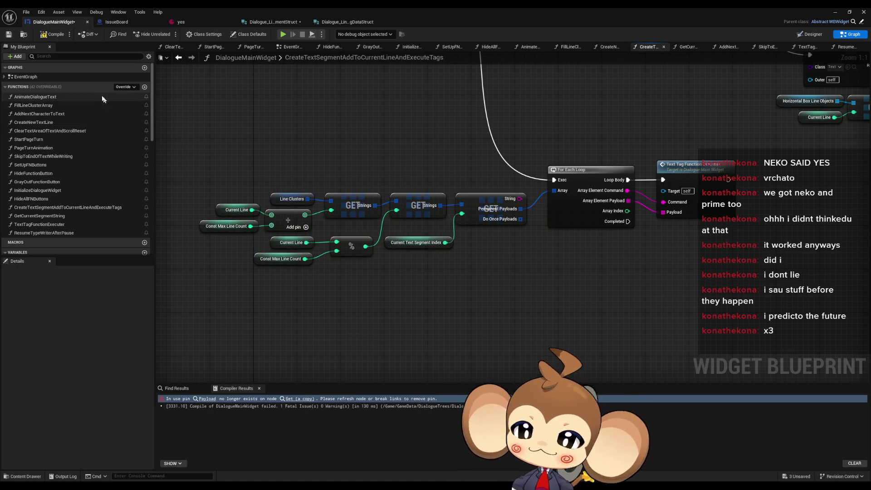
click(63, 39)
- Inspect the segment lookup nodes, the Line Clusters node and the For Each Loop
scroll(493, 237, down, 2)
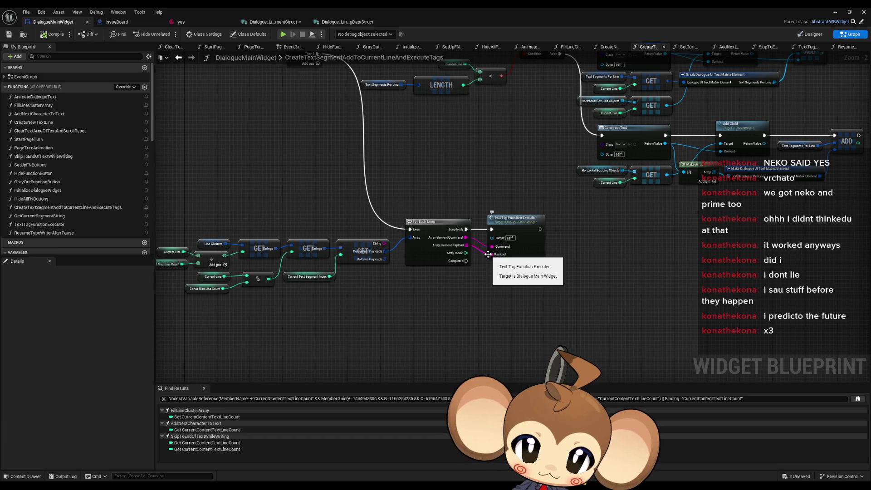
scroll(378, 266, up, 2)
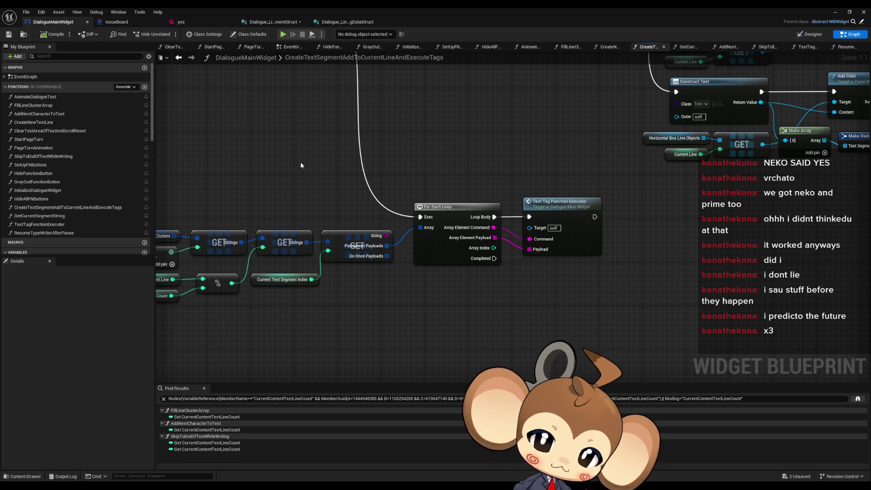
mouse_move(300, 165)
mouse_down()
mouse_move(371, 192)
mouse_move(458, 185)
mouse_up()
drag(285, 238, 314, 256)
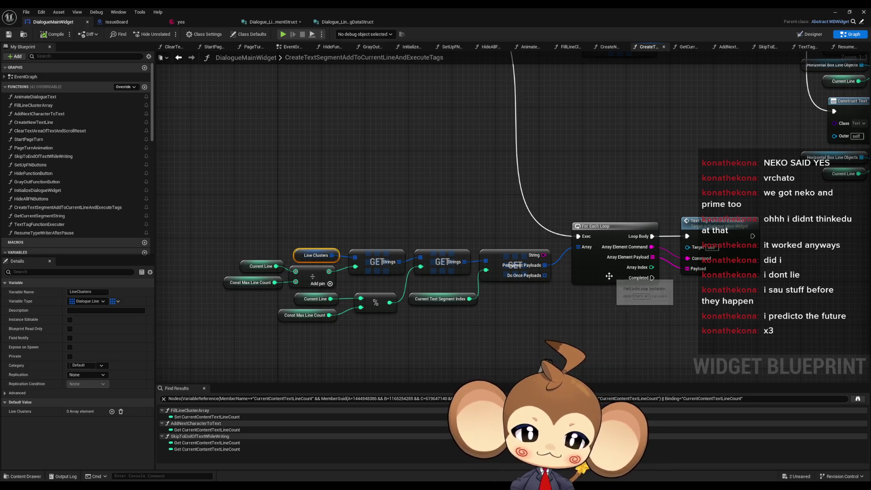
mouse_move(560, 293)
mouse_down()
mouse_move(471, 244)
mouse_move(536, 293)
mouse_up()
- Add a For Each Loop over DoOncePayloads after the first loop completes, splitting its element
text(fo)
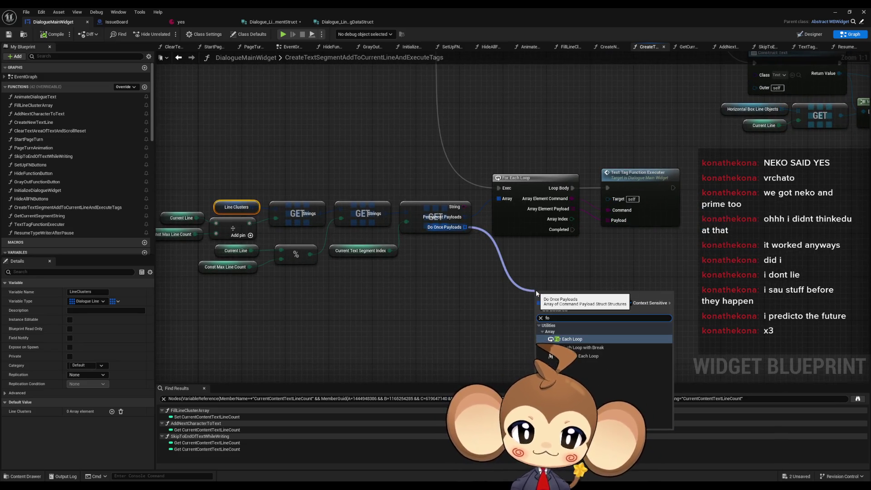
key(Down)
key(Return)
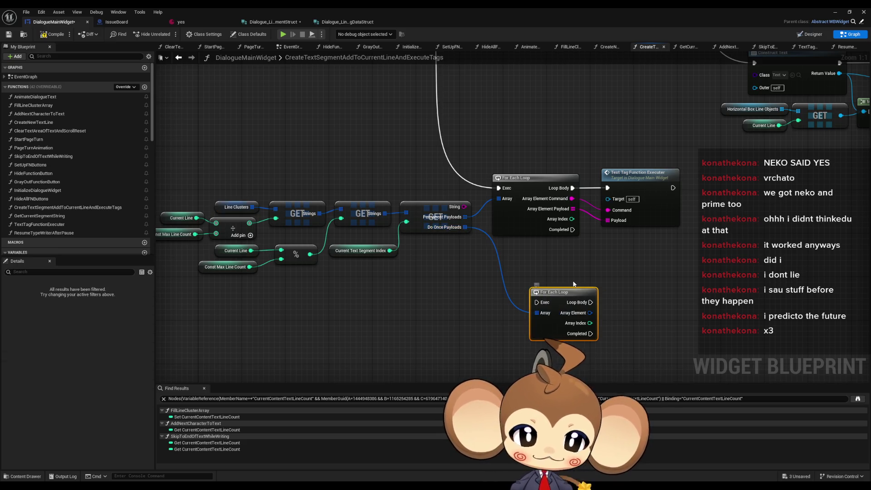
drag(535, 291, 443, 288)
mouse_move(480, 226)
mouse_down()
mouse_move(435, 292)
mouse_move(444, 299)
mouse_up()
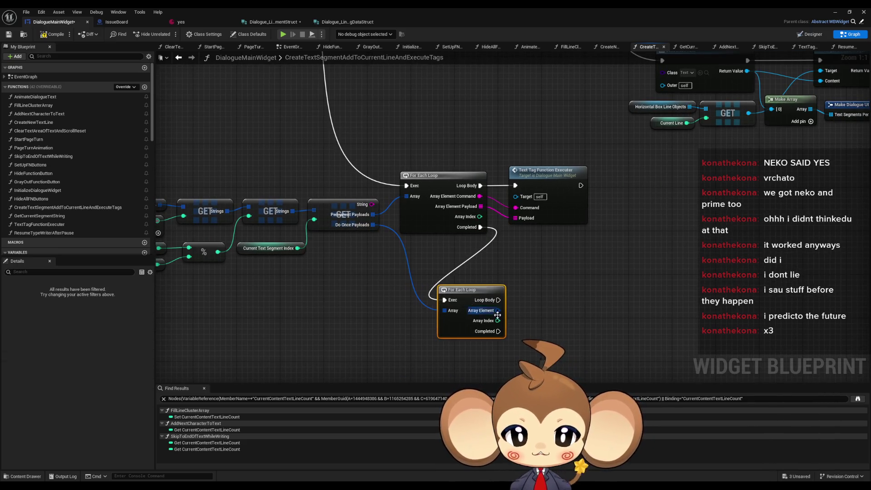
right_click(497, 311)
click(522, 348)
- Wire a copied Text Tag Function Executer into the new loop body, then compile and save
click(549, 172)
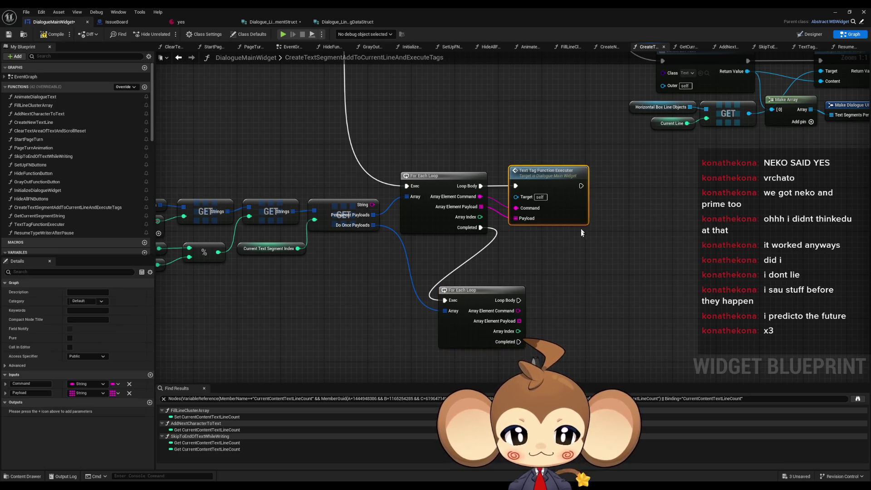
key(ctrl+c)
key(ctrl+v)
mouse_move(518, 301)
mouse_down()
mouse_move(570, 318)
mouse_move(543, 324)
mouse_move(519, 311)
mouse_move(570, 349)
mouse_up()
drag(583, 317, 562, 301)
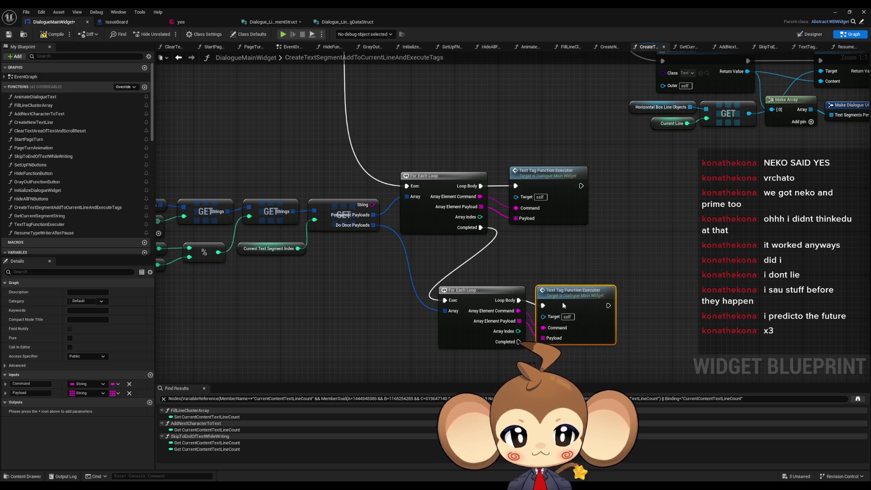
ctrl+click(504, 291)
drag(504, 291, 575, 253)
click(629, 238)
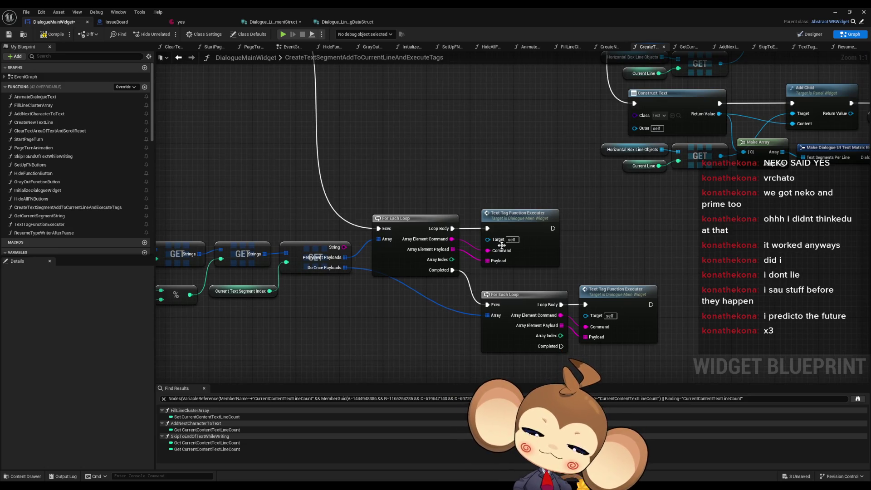
click(52, 34)
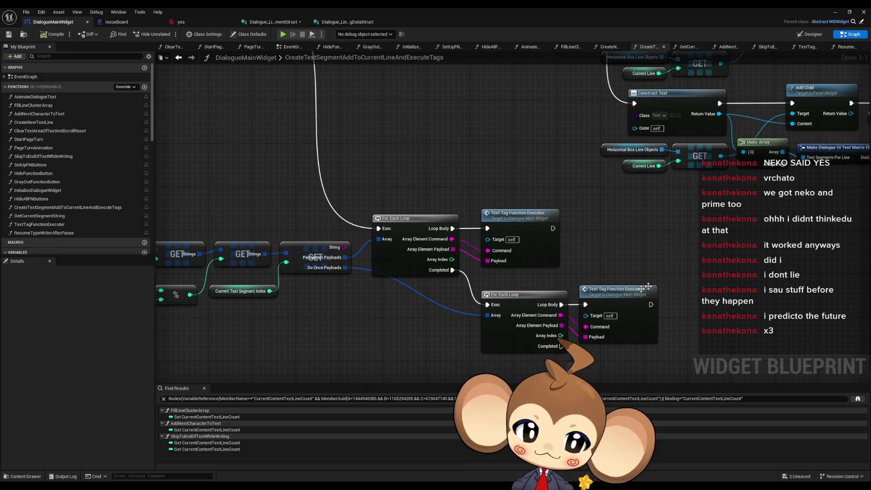
key(ctrl+s)
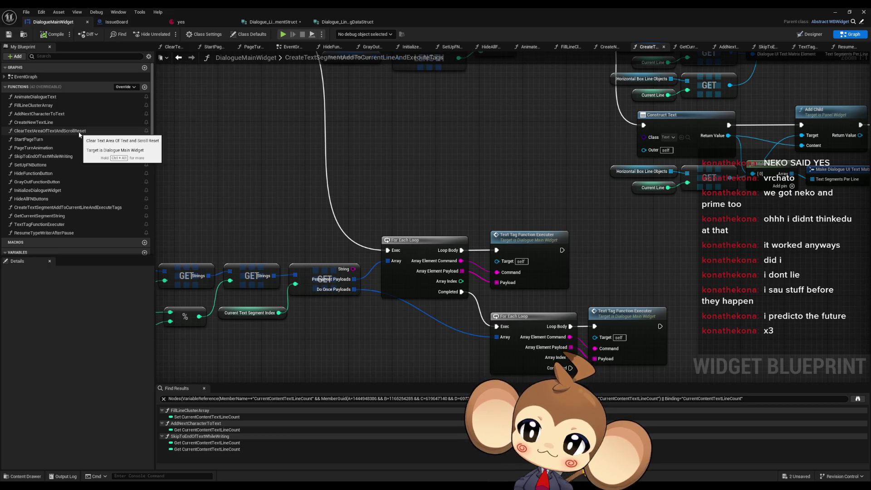
- In FillLineClusterArray, find references to Make Command Payload Struct and jump to its usage
double_click(33, 105)
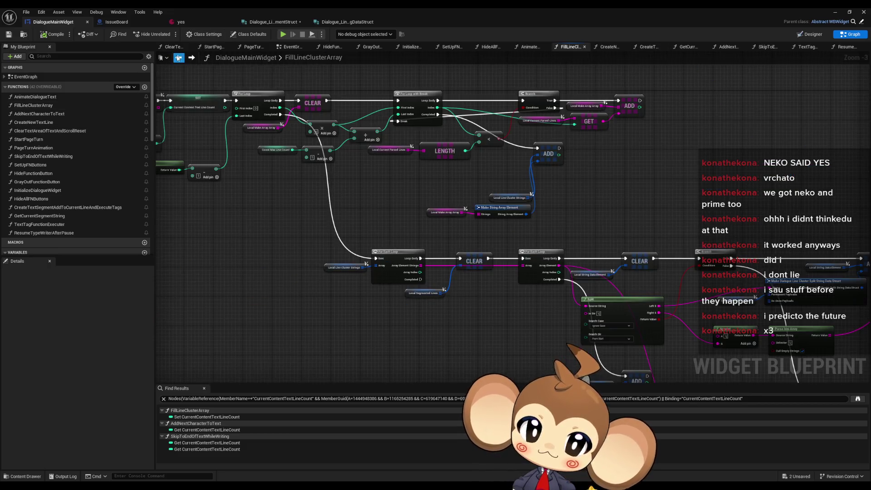
scroll(375, 224, down, 5)
scroll(375, 224, up, 7)
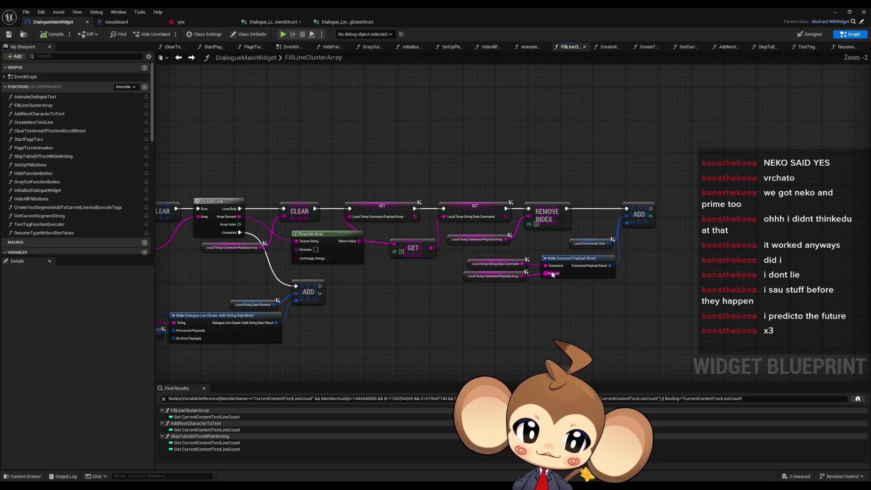
mouse_move(484, 312)
mouse_down()
mouse_move(499, 286)
mouse_move(579, 252)
mouse_up()
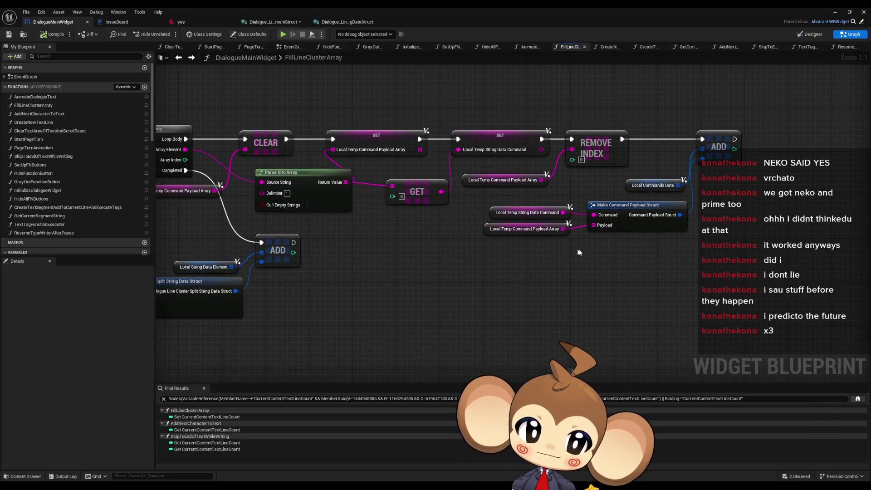
right_click(621, 206)
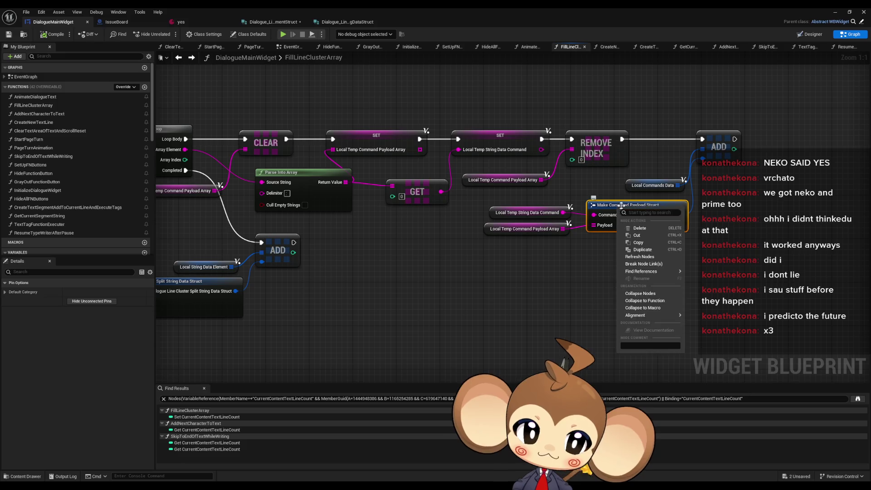
mouse_move(651, 271)
click(710, 281)
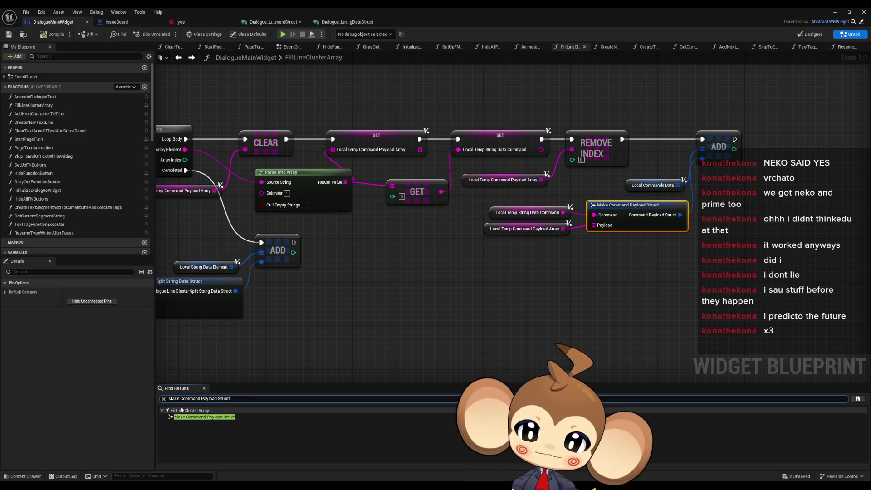
click(190, 416)
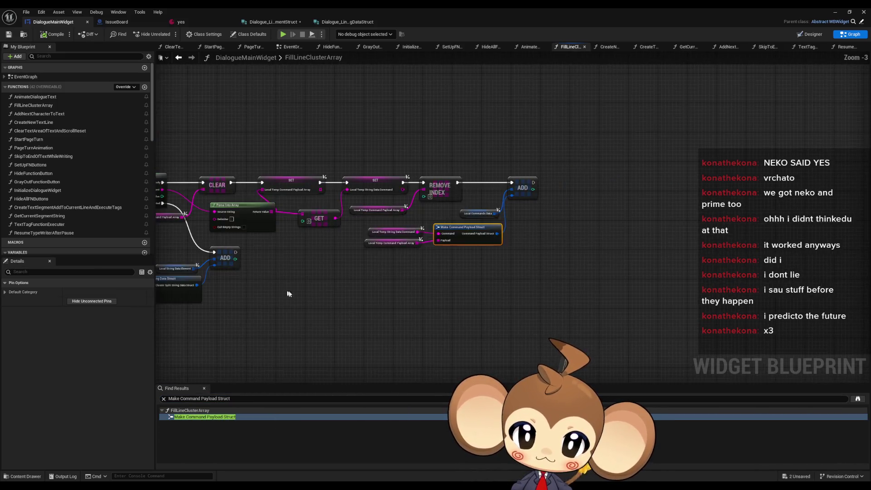
- Select Local Commands Data and open options for the split-string data struct node
scroll(287, 294, up, 4)
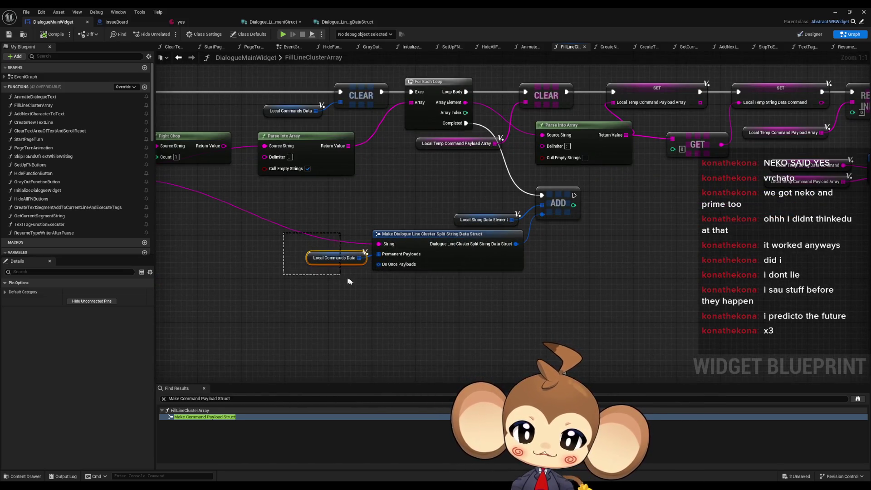
drag(360, 282, 360, 282)
scroll(350, 287, down, 2)
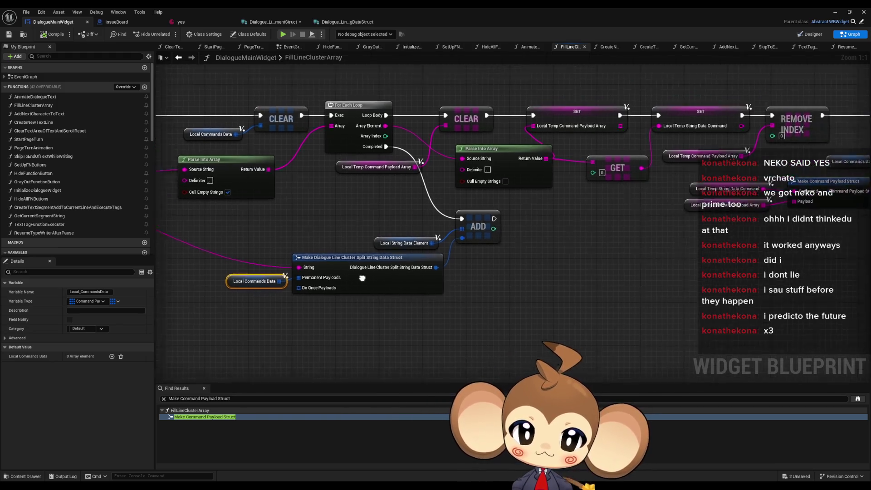
right_click(361, 291)
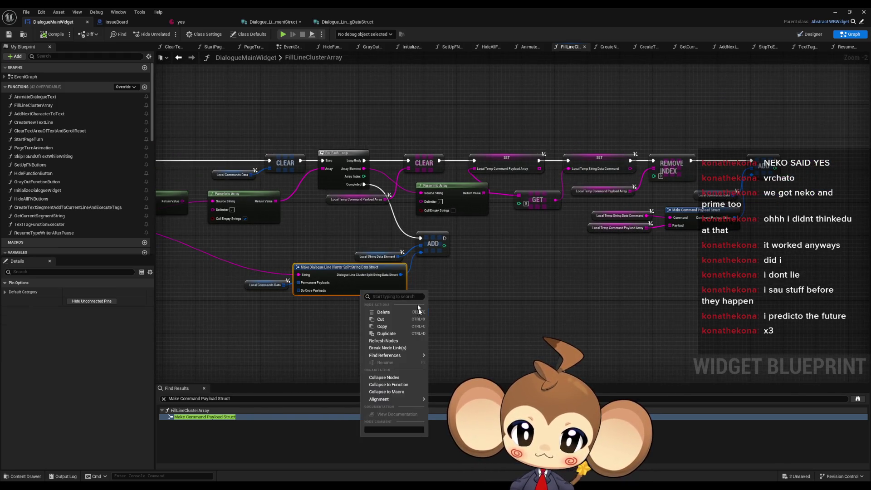
- Find references to the split-string data struct and jump to its third usage
mouse_move(393, 356)
click(446, 359)
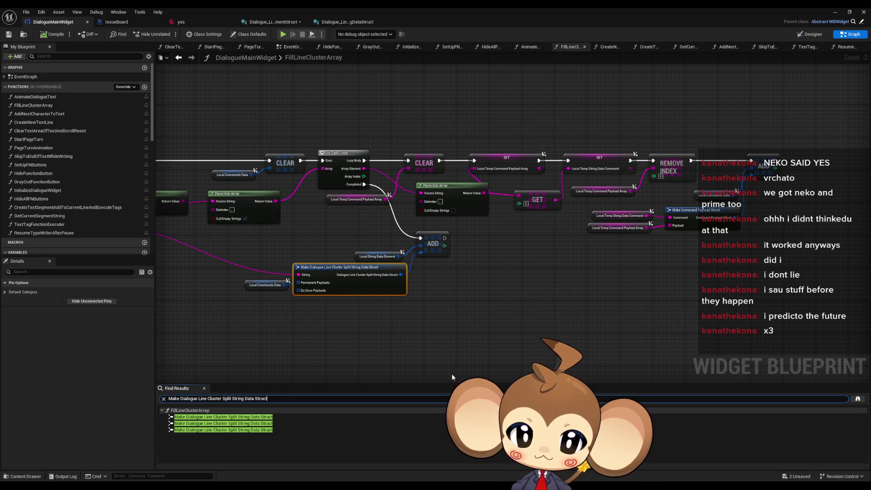
click(203, 429)
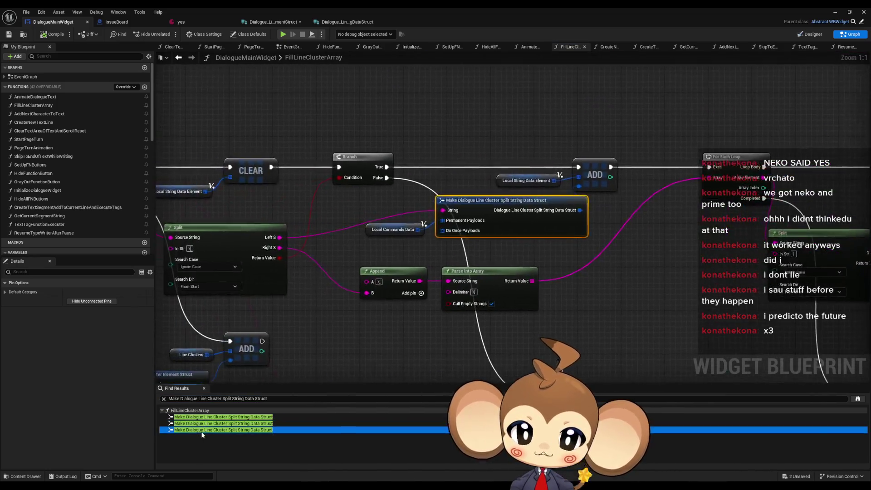
scroll(429, 251, down, 3)
scroll(437, 291, up, 3)
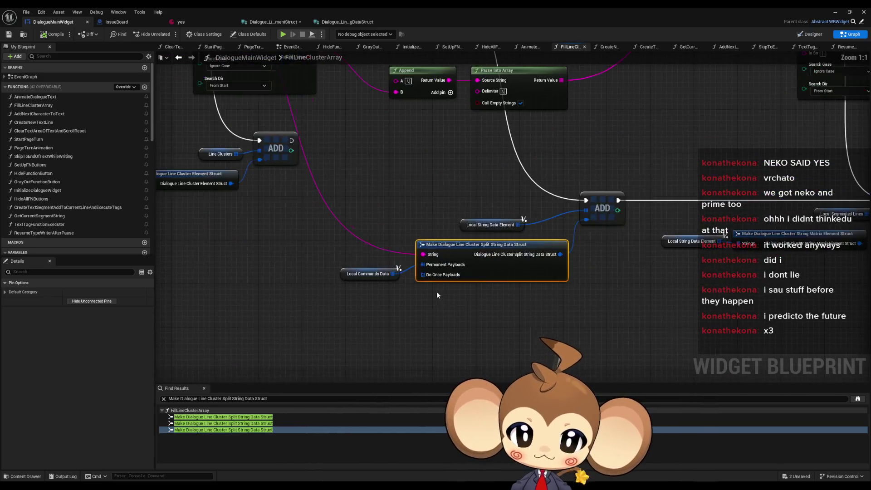
drag(399, 258, 387, 212)
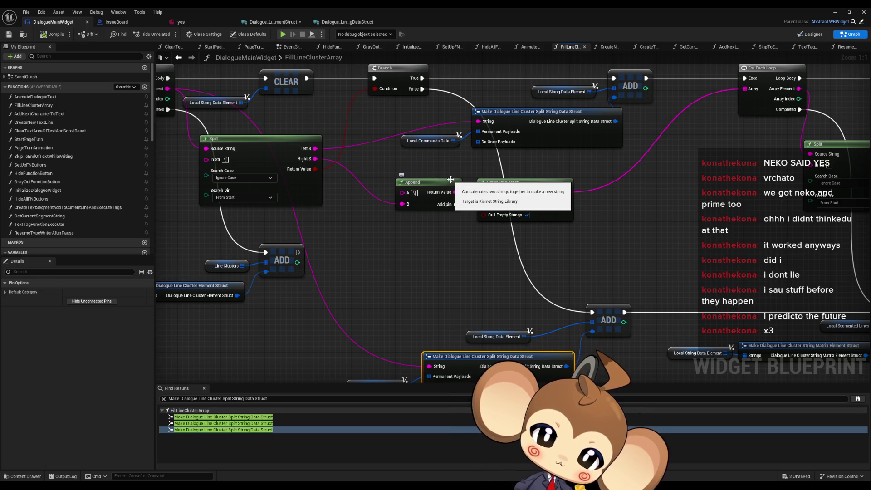
drag(436, 172, 501, 238)
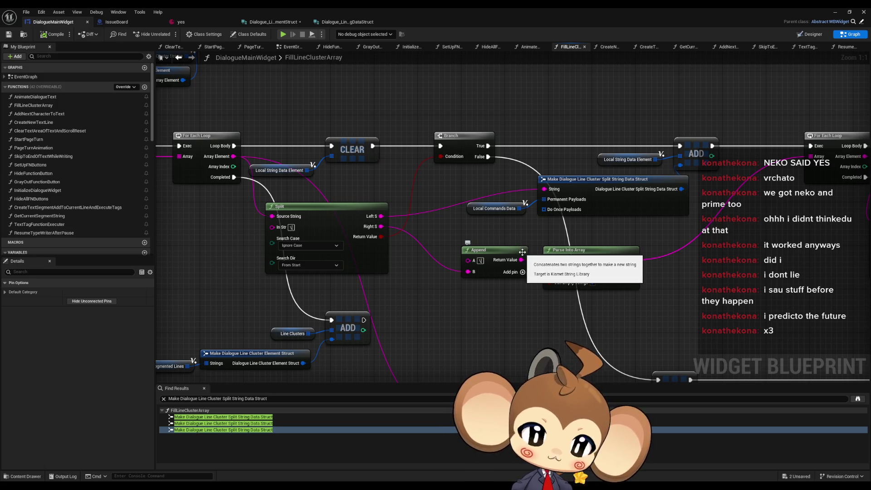
drag(467, 231, 467, 224)
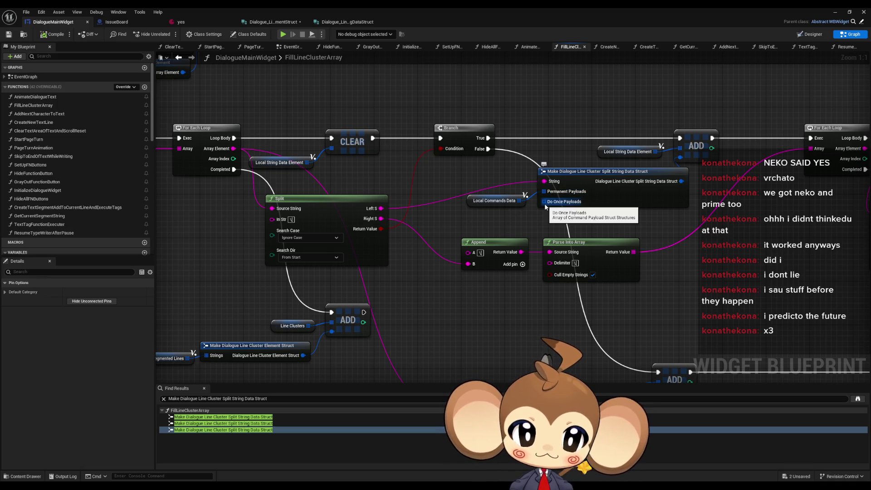
- Feed Do Once Payloads with an empty Make Array node, removing its element pin
drag(543, 201, 499, 226)
text(make array)
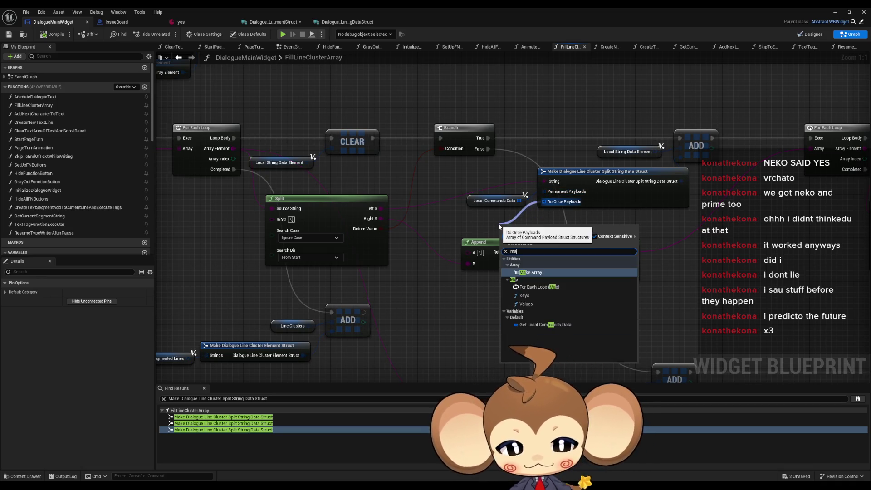
key(Return)
drag(533, 227, 511, 210)
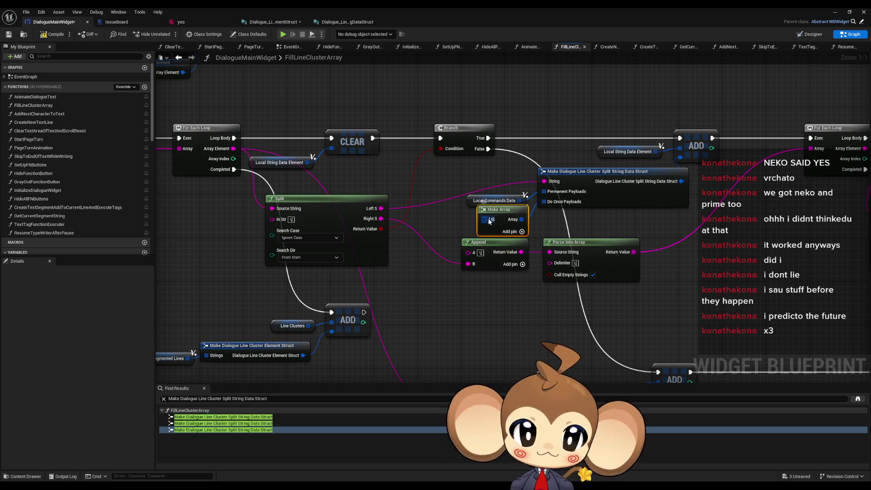
right_click(487, 220)
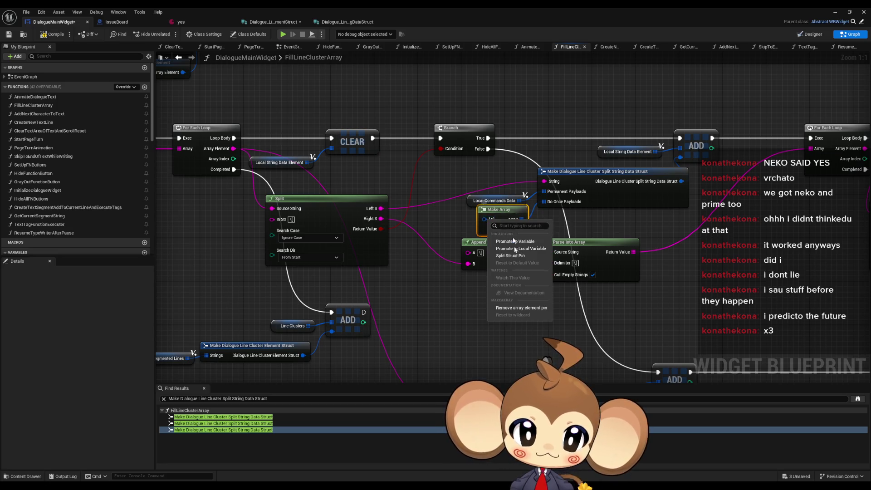
click(517, 308)
drag(497, 209, 502, 219)
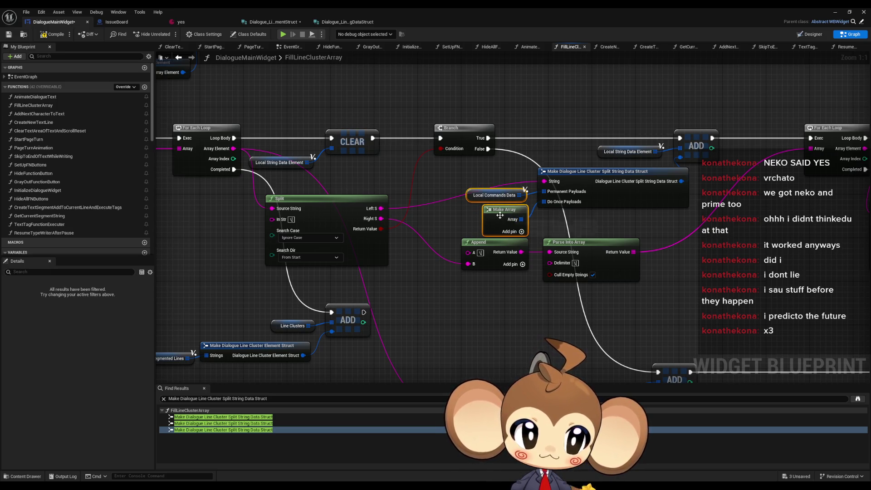
click(499, 215)
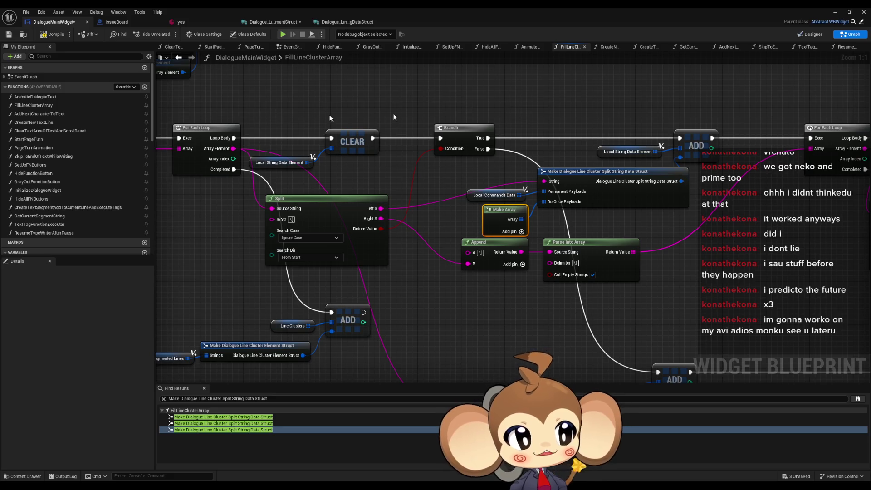
- Paste another empty Make Array into the next split-string struct node's payload input
mouse_move(499, 313)
mouse_down()
mouse_move(445, 190)
mouse_move(382, 107)
mouse_move(426, 91)
mouse_up()
key(ctrl+v)
mouse_move(393, 263)
mouse_down()
mouse_move(422, 225)
mouse_move(381, 245)
mouse_up()
scroll(413, 257, down, 5)
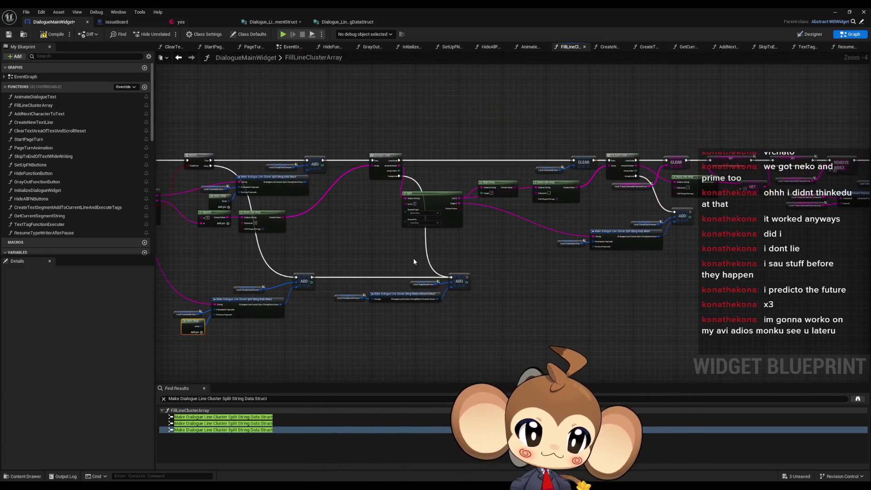
drag(451, 263, 334, 259)
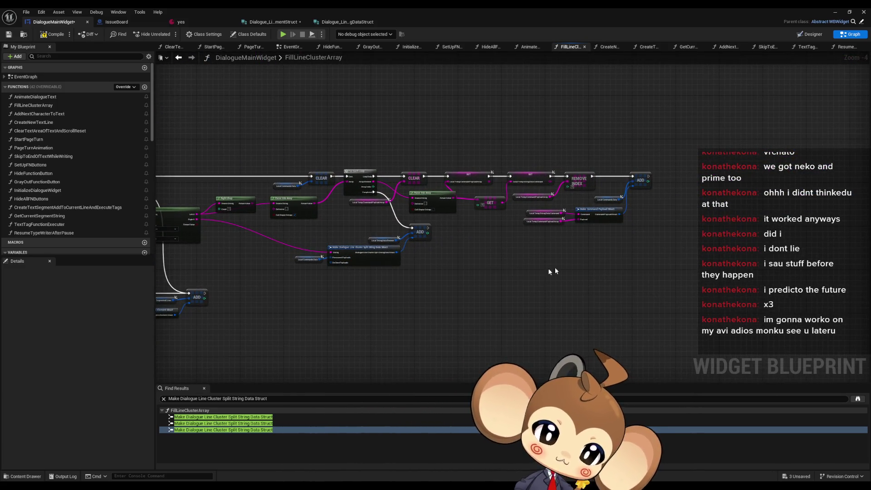
mouse_move(562, 259)
mouse_down()
mouse_move(514, 276)
mouse_move(562, 241)
mouse_up()
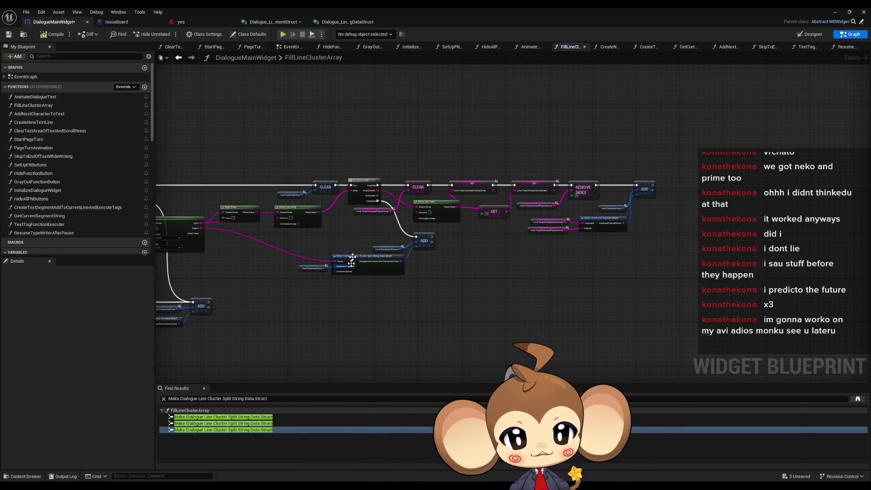
scroll(351, 262, up, 3)
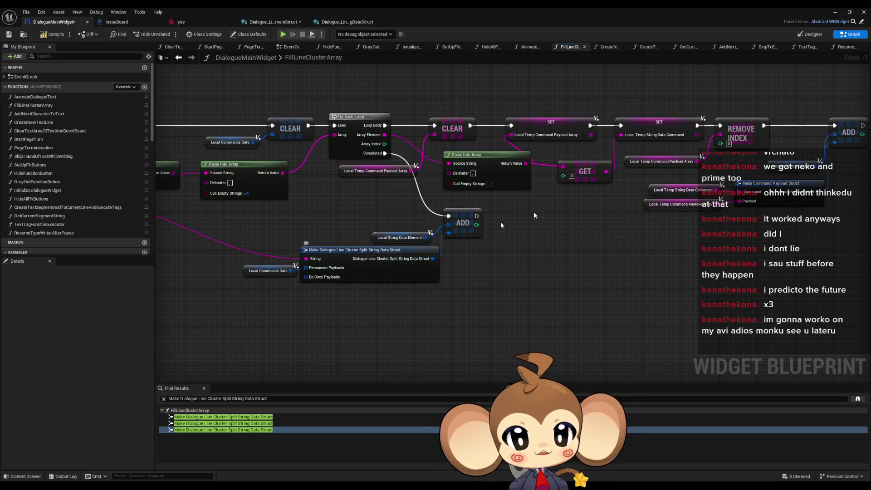
drag(501, 225, 485, 233)
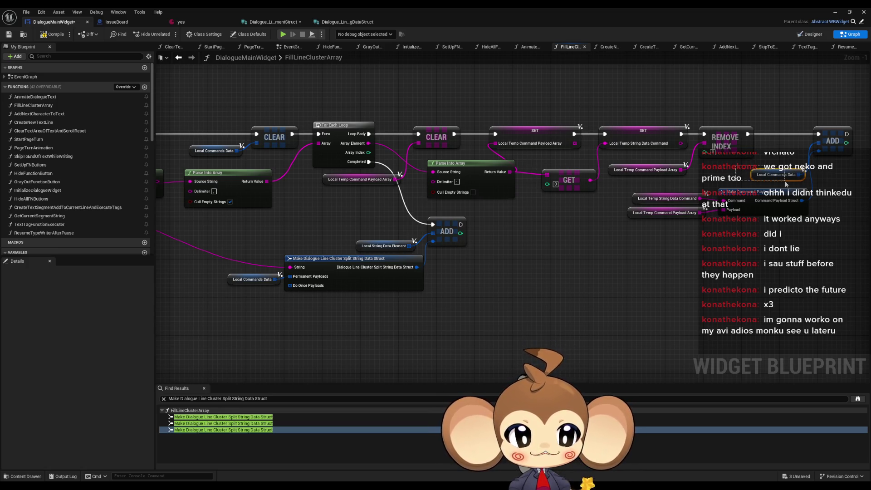
- Copy and paste the Local Temp String Data Command getter in FillLineClusterArray
click(788, 201)
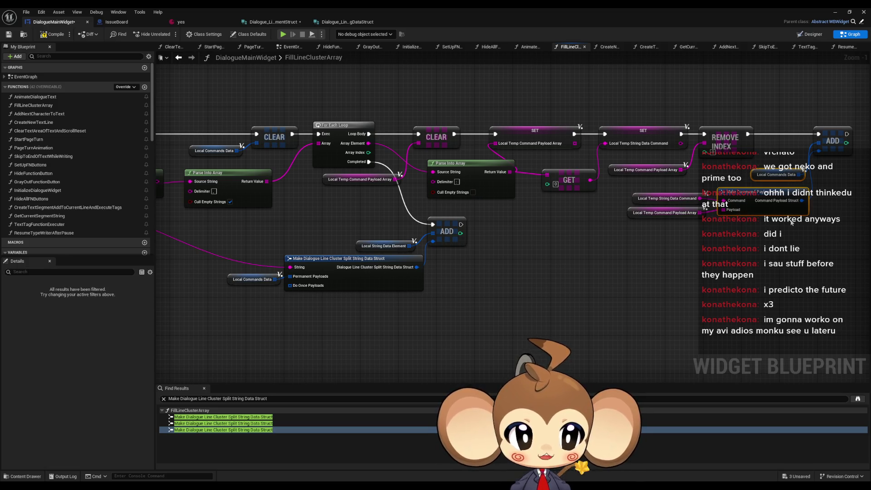
click(668, 200)
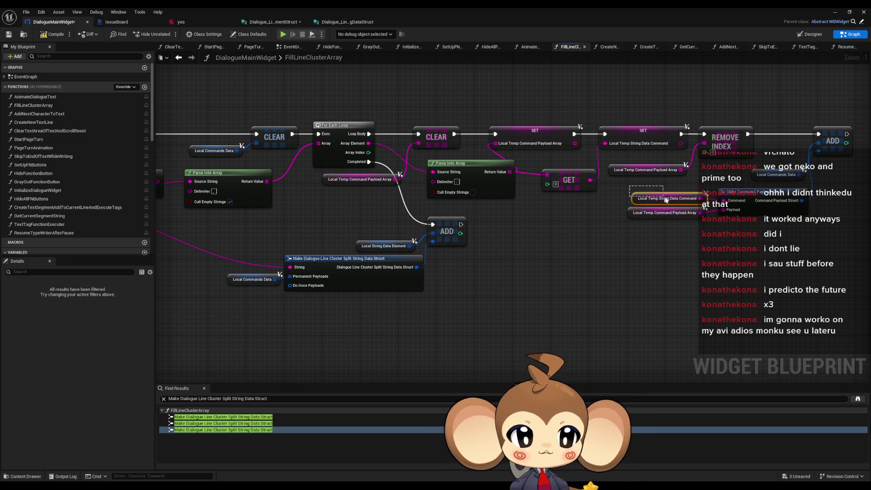
drag(755, 279, 556, 282)
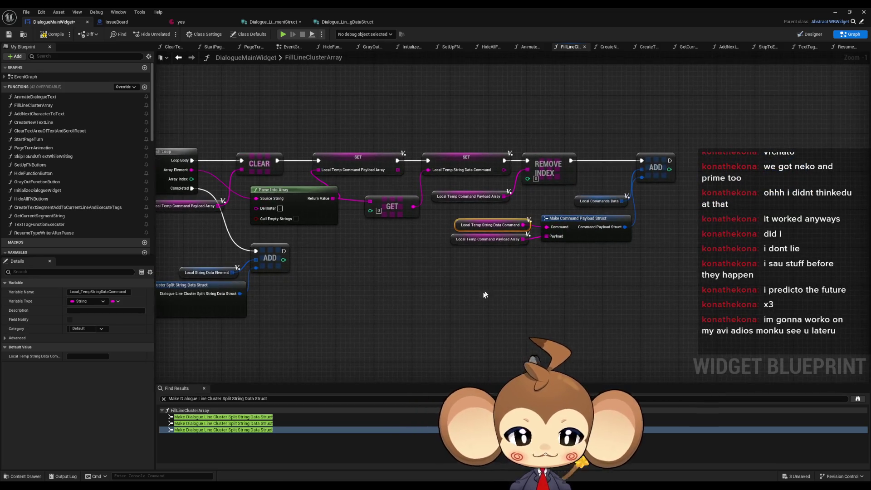
drag(478, 290, 405, 285)
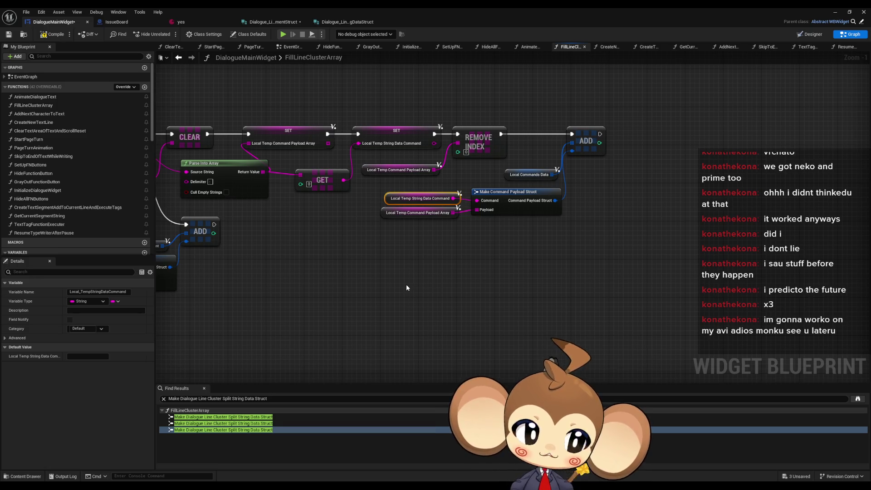
key(ctrl+c)
key(ctrl+v)
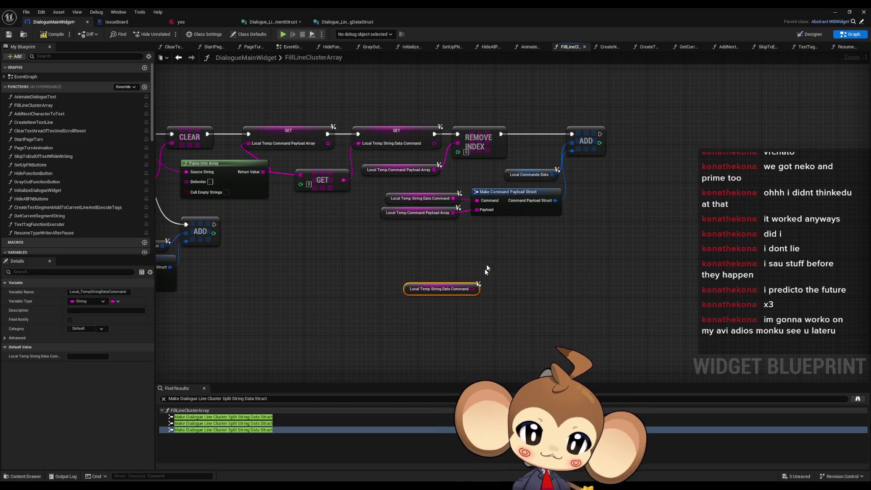
mouse_move(480, 267)
mouse_down()
mouse_move(393, 241)
mouse_move(434, 237)
mouse_move(431, 246)
mouse_up()
- Wire an Equal Exactly (String) node to the pasted getter, discarding a stray Contains node
text(contains)
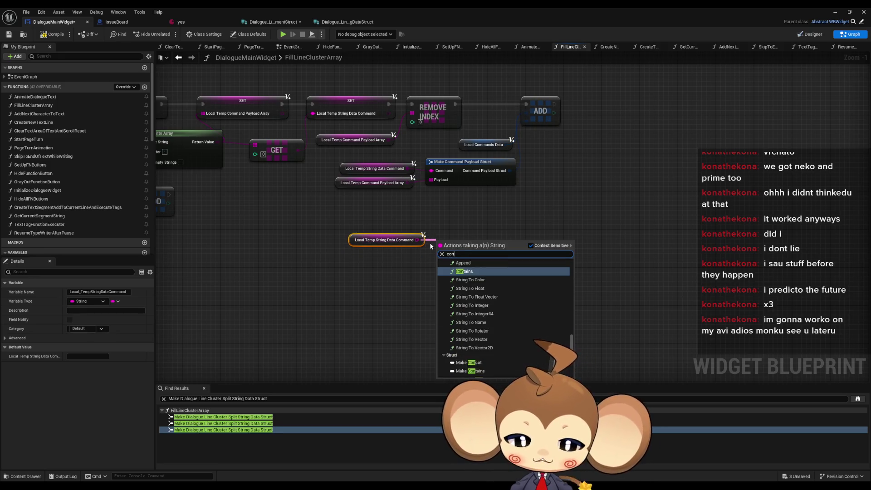
key(Return)
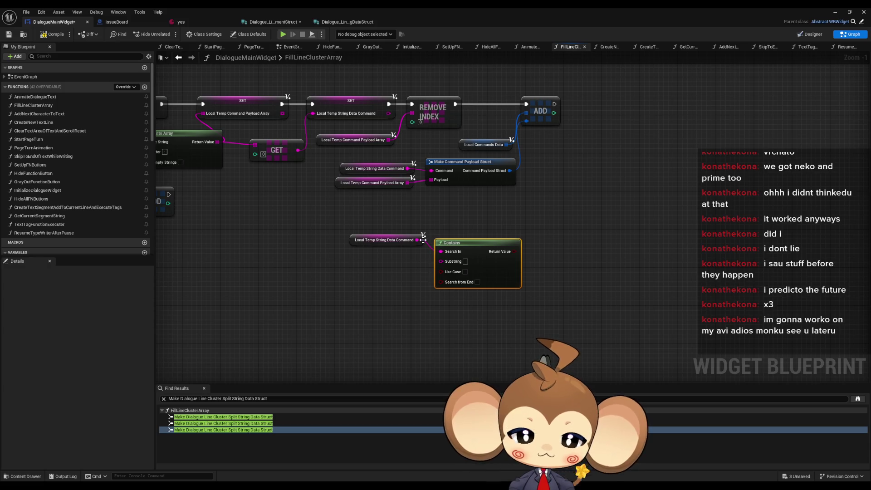
key(Delete)
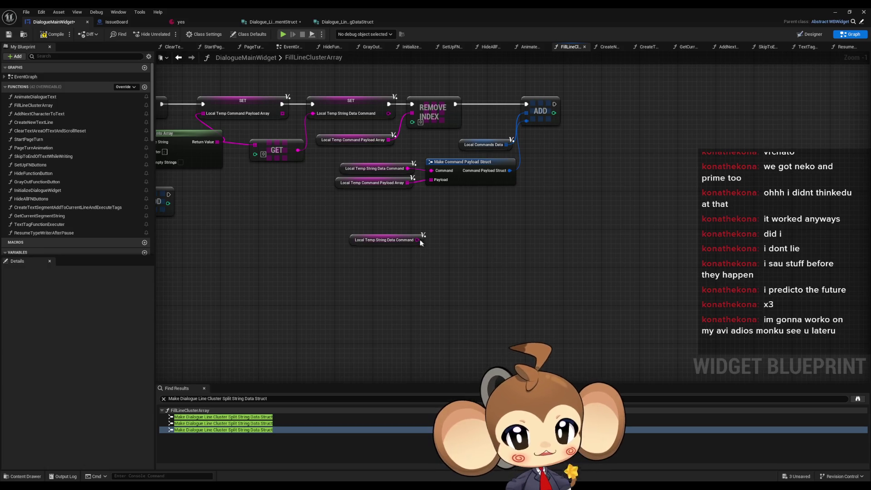
drag(417, 240, 453, 243)
text(==)
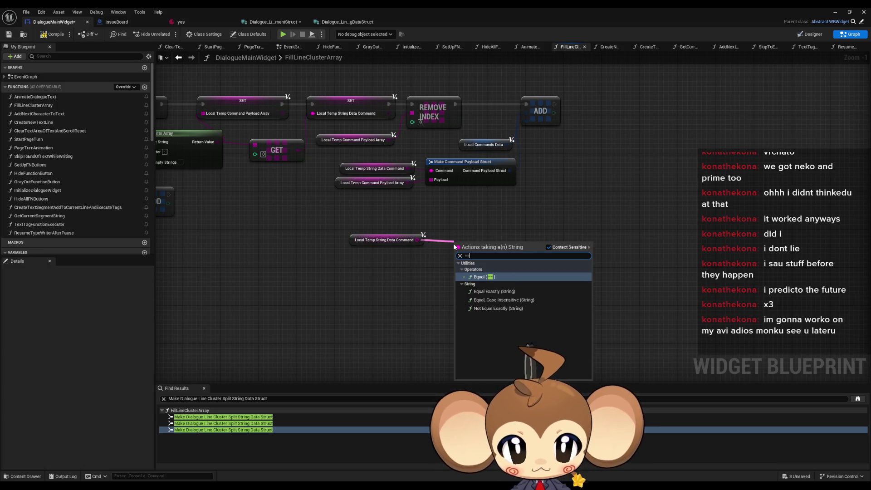
key(Down)
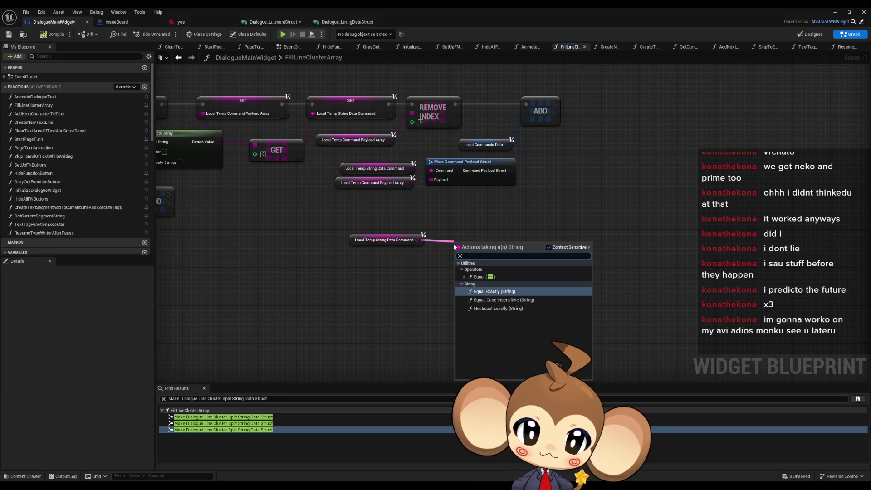
key(Down)
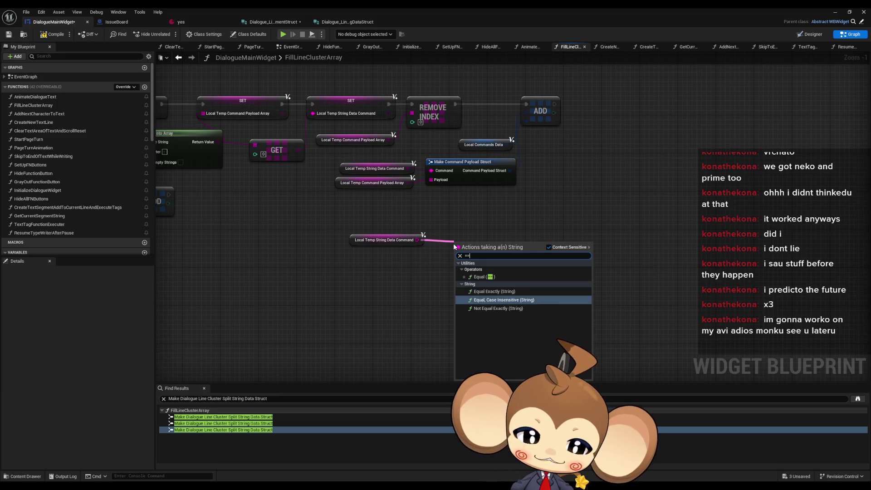
key(Up)
key(Down)
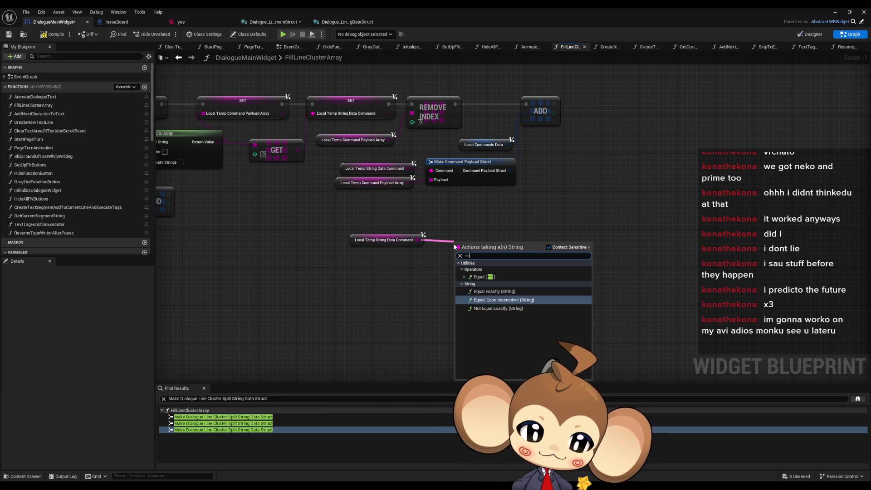
key(Up)
key(Return)
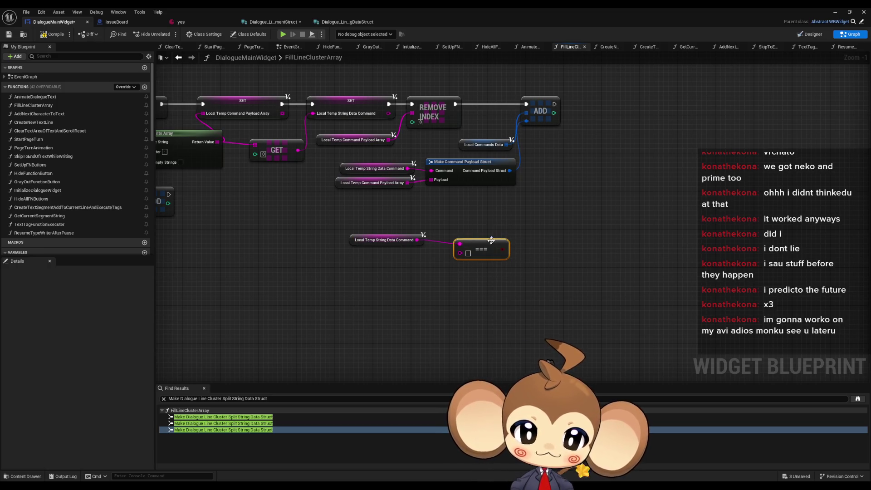
- Move the getter and comparison node lower in the graph
scroll(469, 244, up, 1)
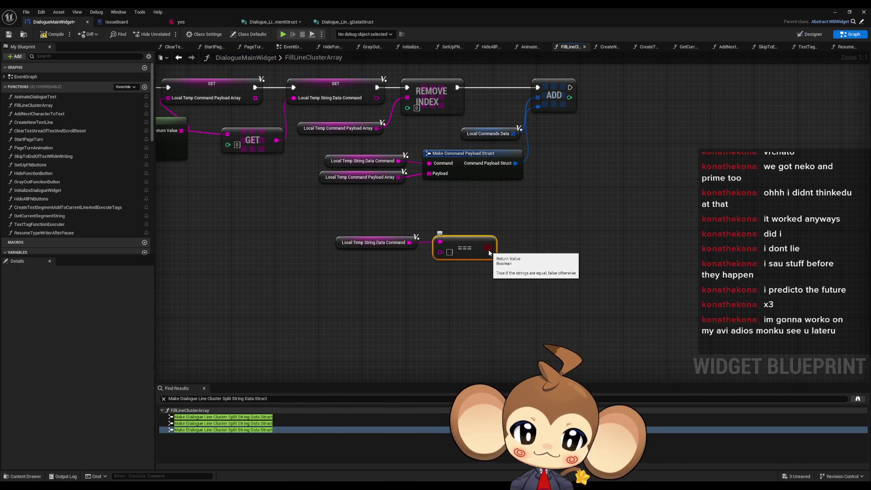
drag(503, 267, 338, 232)
drag(451, 255, 455, 307)
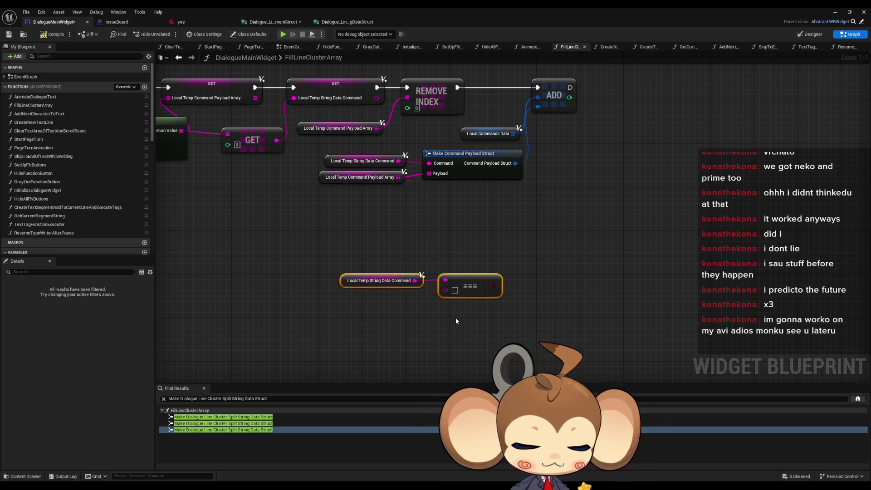
drag(338, 224, 399, 300)
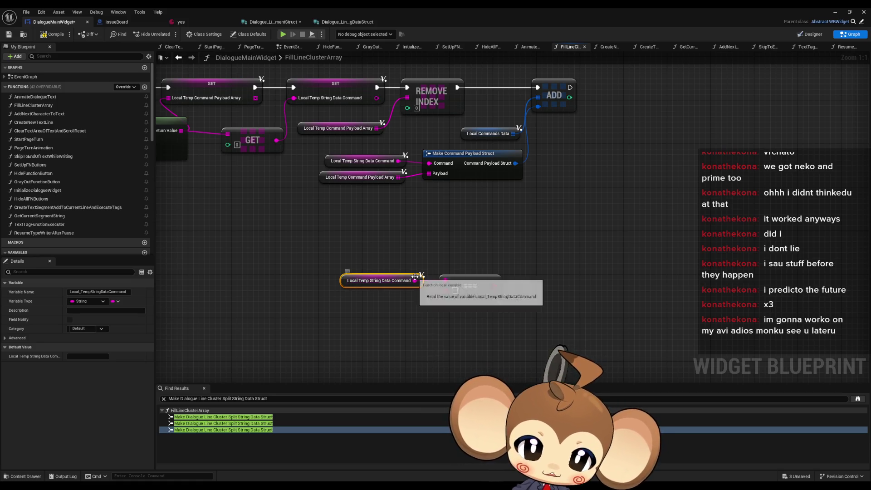
- Wire an array Contains Item node to the getter, deleting the string Contains and comparison nodes
mouse_move(415, 277)
mouse_down()
mouse_move(393, 282)
mouse_move(447, 286)
mouse_move(438, 259)
mouse_move(475, 231)
mouse_move(537, 225)
mouse_up()
text(cont)
click(465, 289)
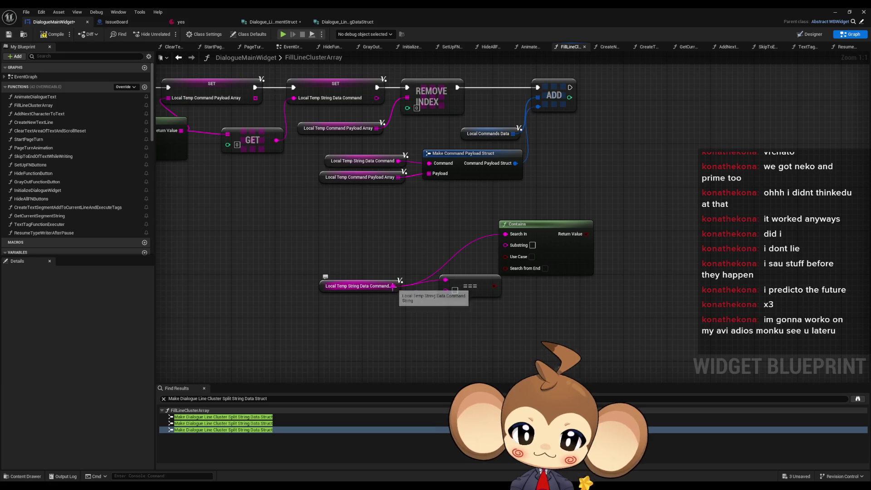
drag(393, 285, 414, 349)
text(contain)
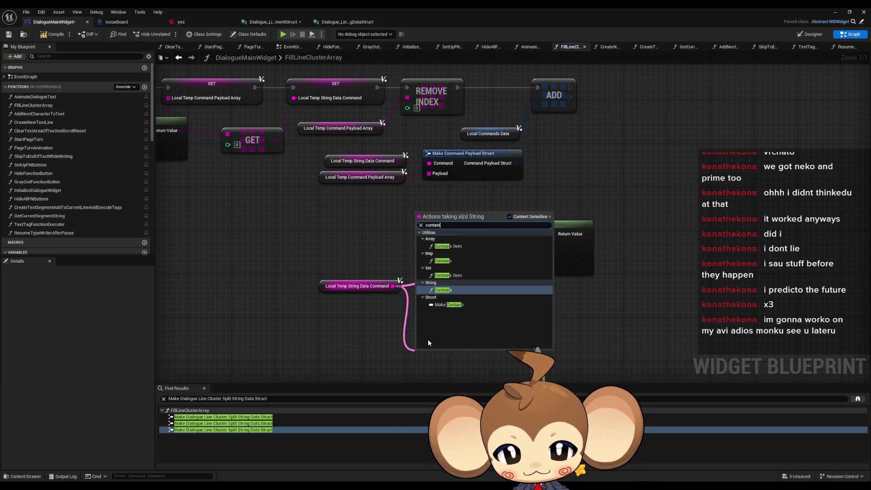
key(Up)
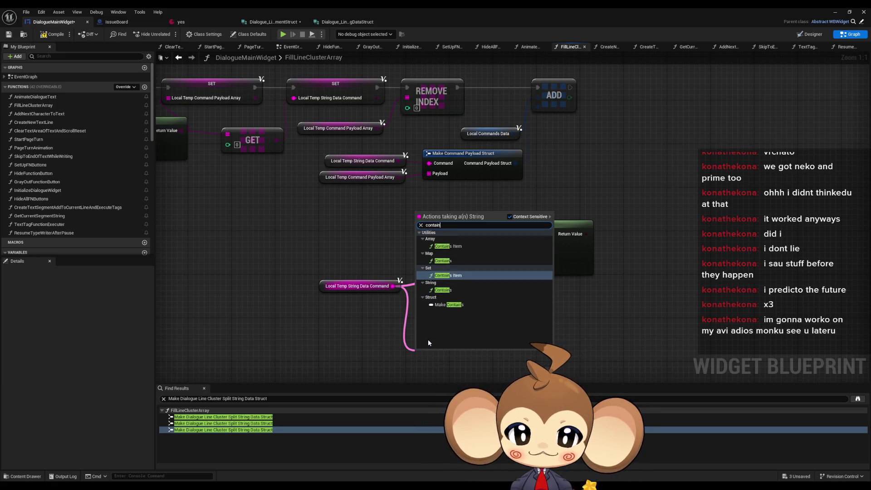
key(Up)
key(Up)
key(Return)
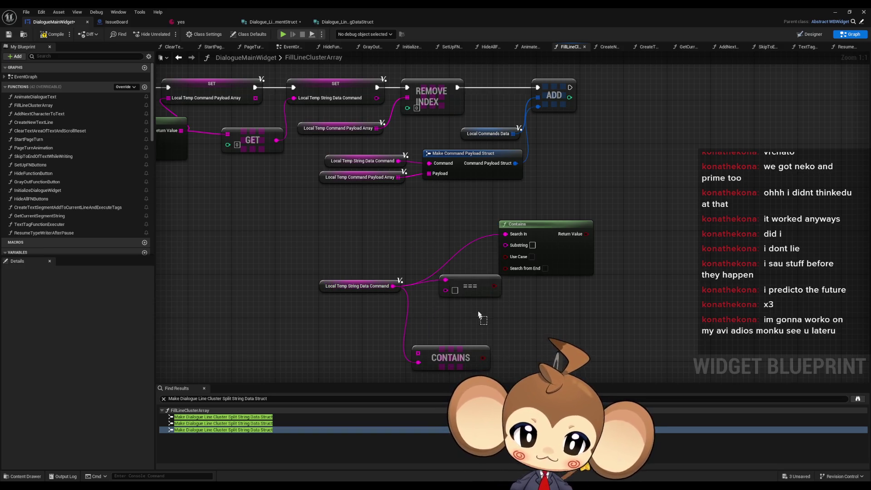
drag(479, 314, 508, 272)
key(Delete)
- Feed CONTAINS a Make Array holding 'p' and drive a new Branch from its result
mouse_move(453, 357)
mouse_down()
mouse_move(439, 287)
mouse_move(474, 256)
mouse_move(478, 301)
mouse_move(358, 277)
mouse_up()
ctrl+click(359, 286)
text(make array)
key(Return)
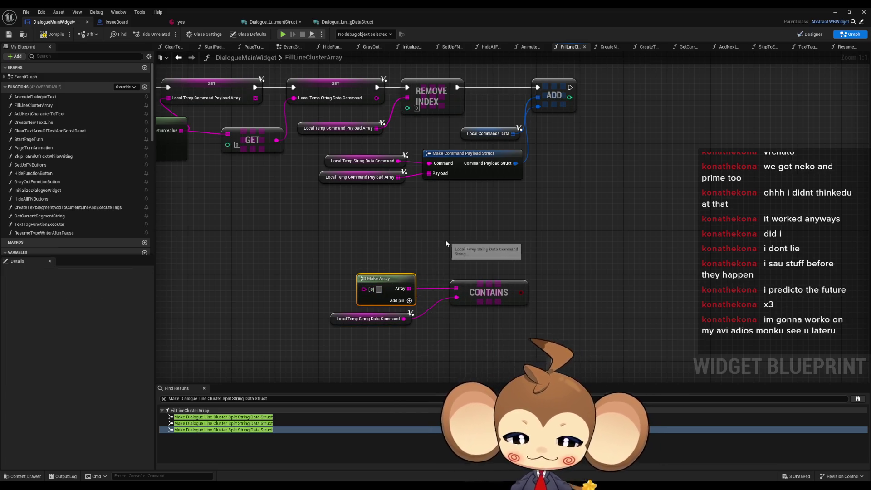
text(p)
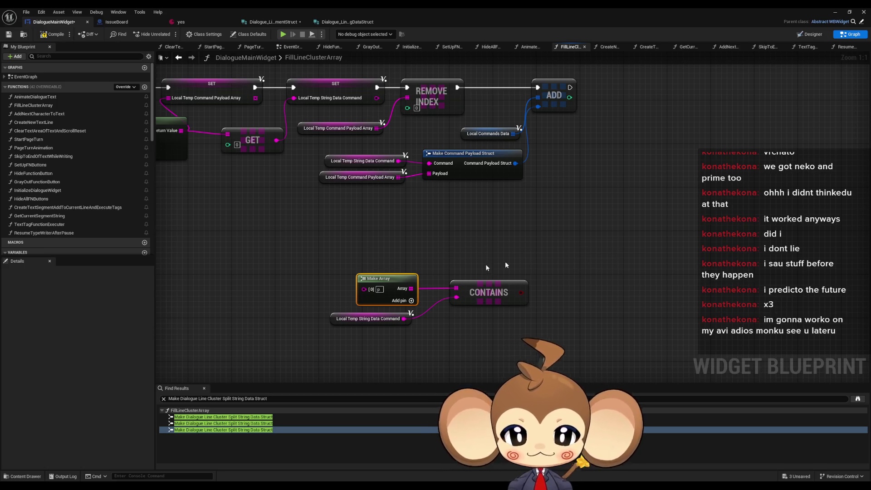
double_click(379, 289)
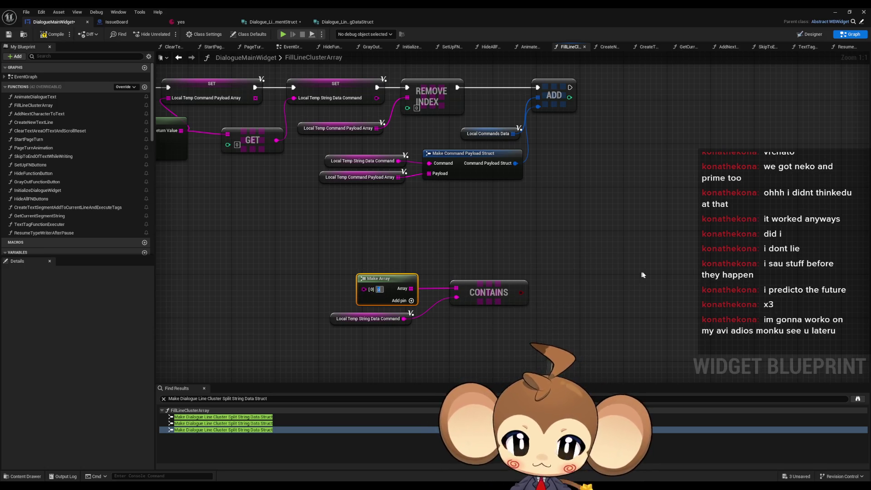
mouse_move(521, 292)
mouse_down()
mouse_move(564, 286)
mouse_move(552, 272)
mouse_move(566, 296)
mouse_move(564, 268)
mouse_up()
text(branch)
key(Return)
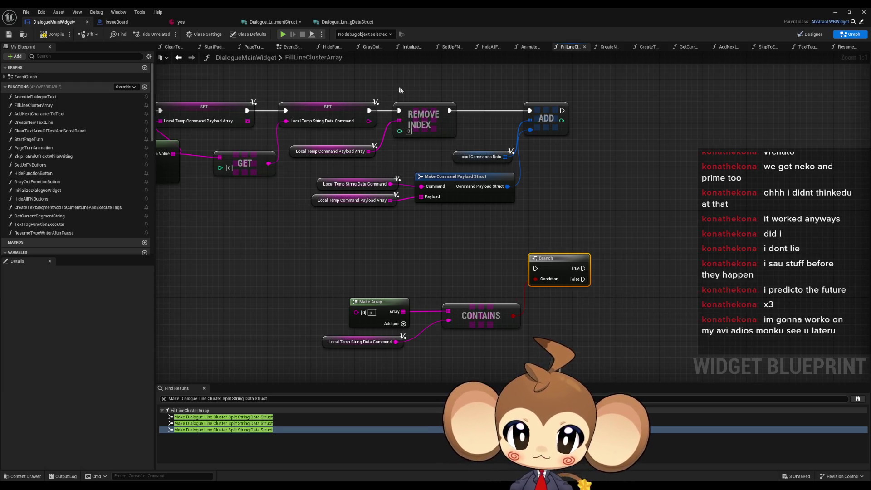
- Wire REMOVE INDEX's exec into the Branch and the Branch's False output into ADD
click(400, 119)
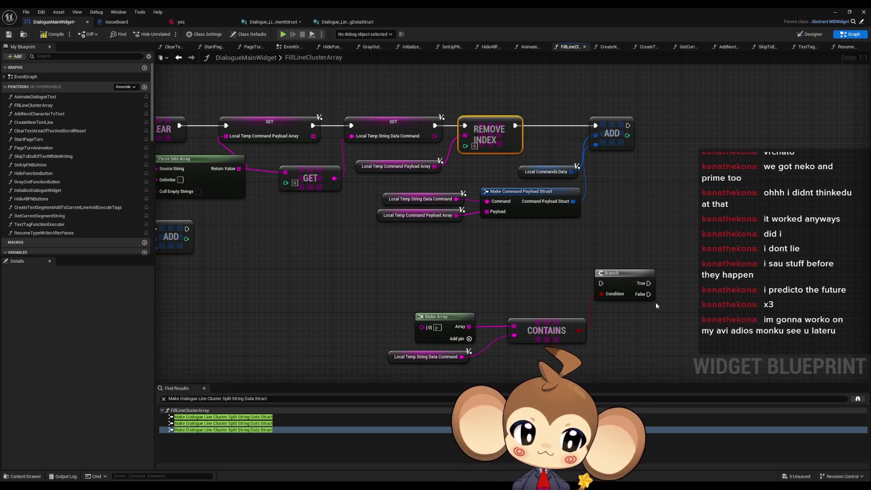
mouse_move(649, 294)
mouse_down()
mouse_move(671, 238)
mouse_move(595, 126)
mouse_up()
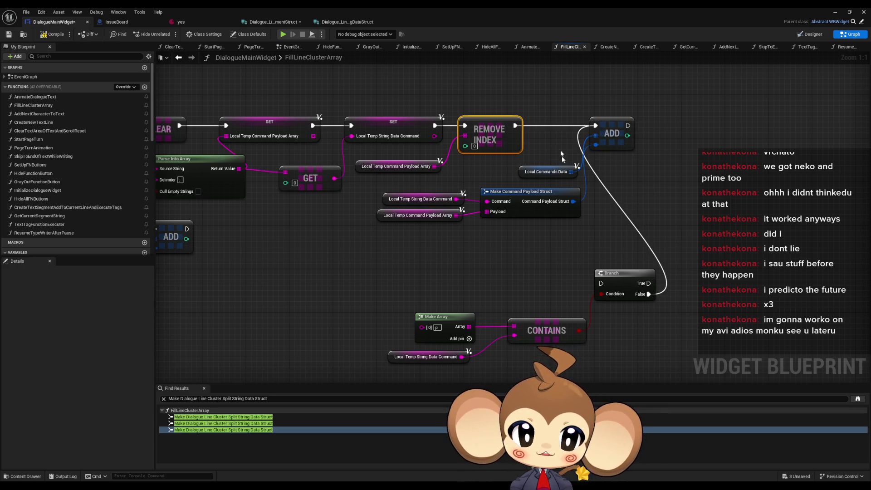
mouse_move(572, 279)
mouse_down()
mouse_move(548, 206)
mouse_move(485, 122)
mouse_up()
drag(676, 250, 587, 247)
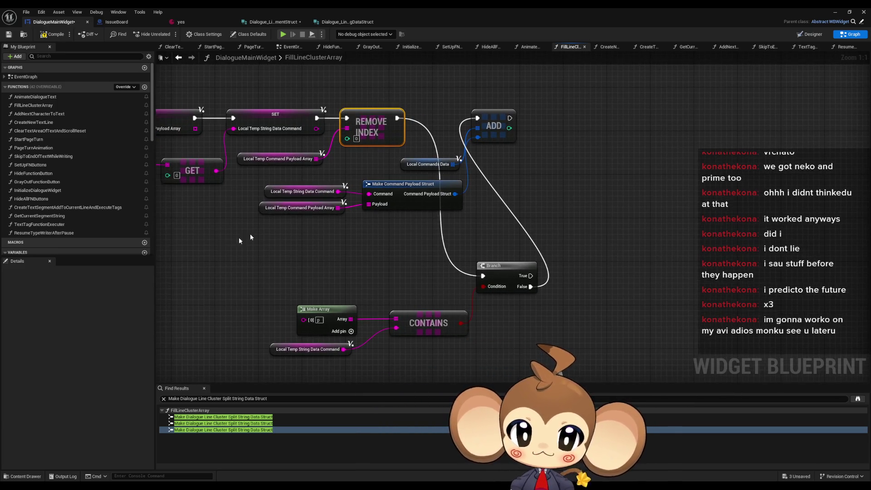
click(422, 164)
scroll(78, 224, down, 10)
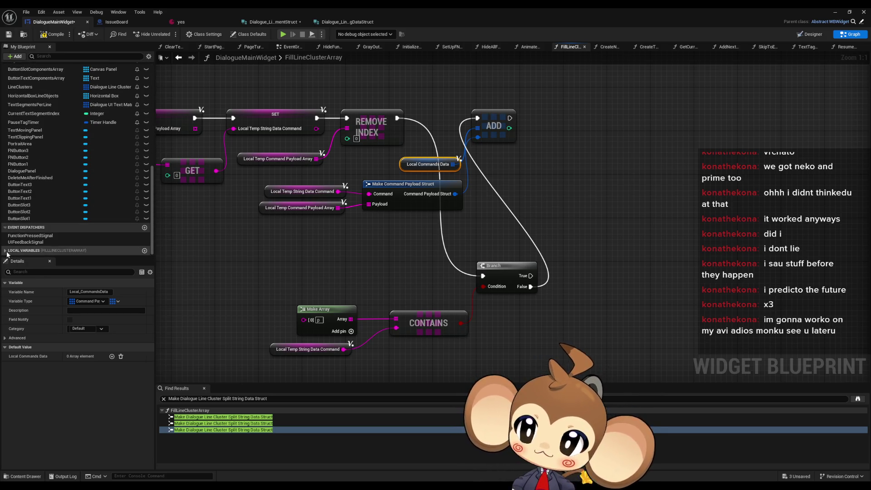
- Duplicate Local_CommandsData as a new Local_DoOnceCommandsData variable
click(71, 251)
scroll(70, 244, down, 5)
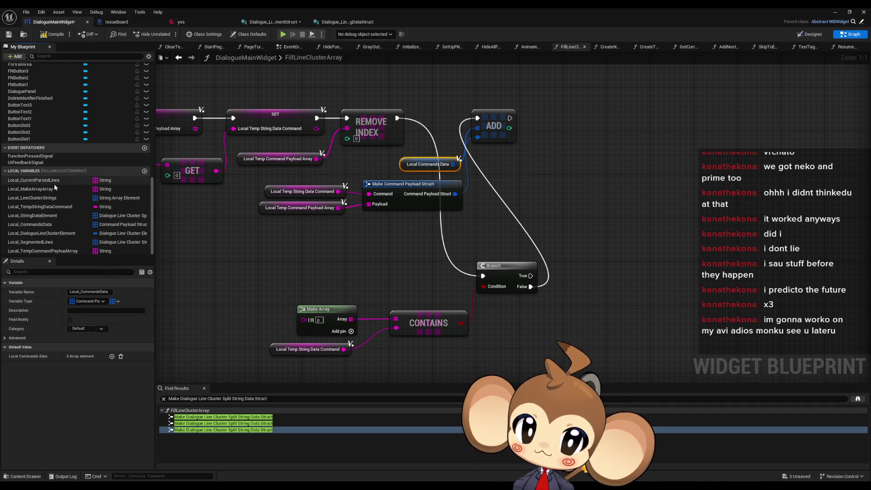
click(58, 225)
key(ctrl+w)
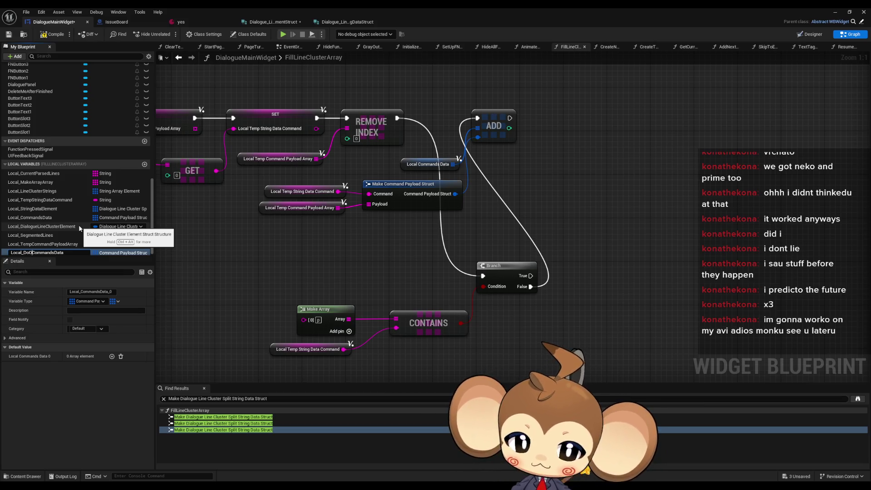
text(Once)
key(Return)
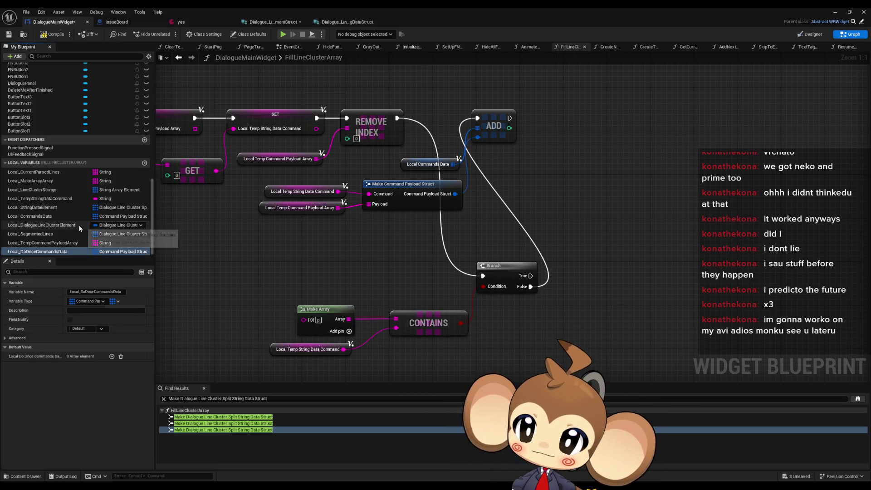
- Place a Local Do Once Commands Data getter with an Add node
mouse_move(54, 251)
mouse_down()
mouse_move(488, 217)
mouse_move(544, 185)
mouse_up()
click(576, 197)
drag(613, 193, 656, 191)
text(add)
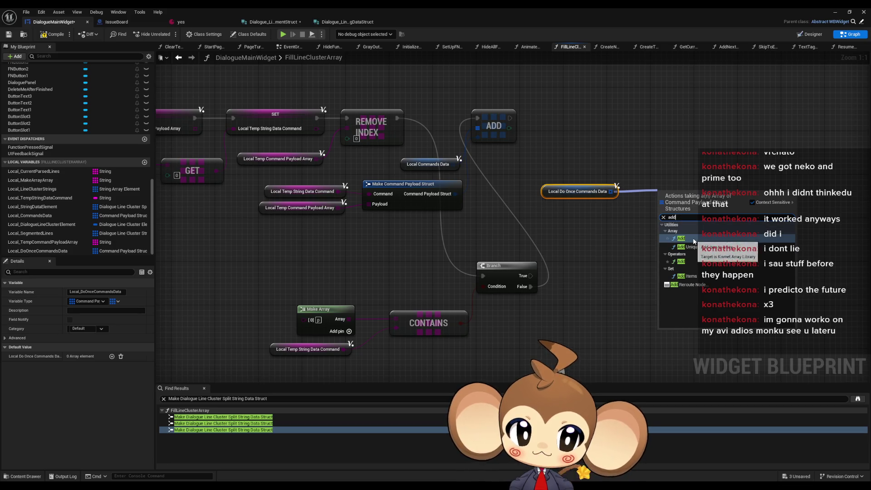
click(690, 234)
- Paste a copy of the Make Command Payload Struct nodes and wire Branch True into Add
drag(260, 180, 401, 213)
key(ctrl+c)
key(ctrl+v)
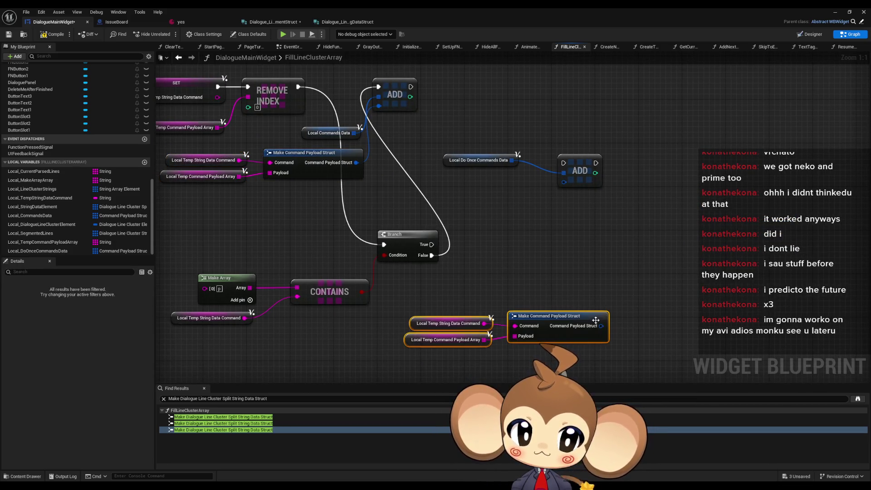
mouse_move(601, 326)
mouse_down()
mouse_move(561, 182)
mouse_move(544, 179)
mouse_move(431, 244)
mouse_up()
- Add a Clear node for a duplicated Local Do Once Commands Data getter right after the Add
mouse_move(435, 128)
mouse_down()
mouse_move(455, 142)
mouse_move(472, 229)
mouse_move(458, 229)
mouse_up()
scroll(506, 214, down, 5)
scroll(396, 229, up, 5)
drag(589, 241, 436, 238)
key(ctrl+v)
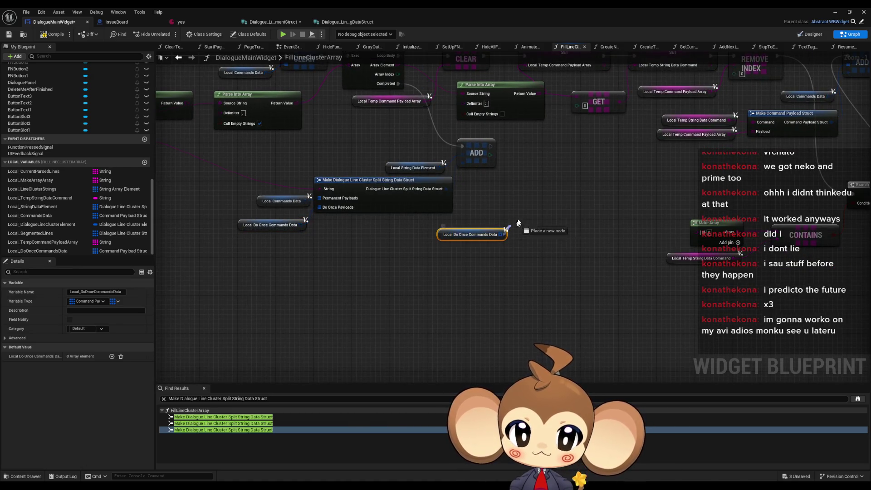
mouse_move(501, 234)
mouse_down()
mouse_move(519, 206)
mouse_move(491, 148)
mouse_up()
text(cl)
key(Return)
drag(528, 229, 524, 161)
drag(455, 235, 437, 225)
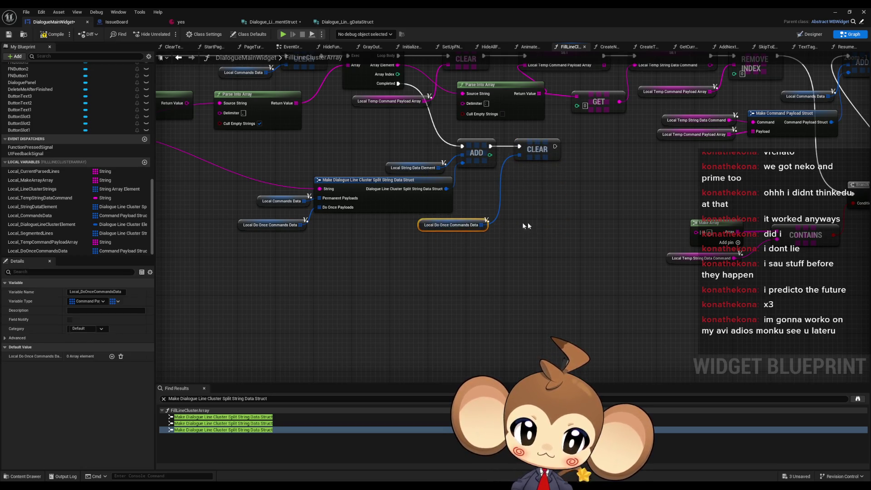
click(557, 220)
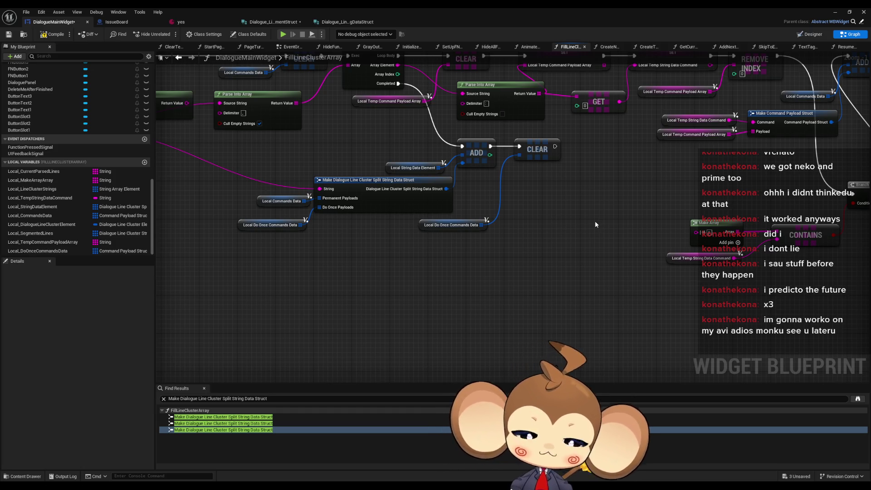
- Look over the edited function graph and minimize the Widget Blueprint editor
scroll(595, 221, down, 2)
mouse_move(642, 243)
mouse_down()
mouse_move(402, 247)
mouse_move(478, 227)
mouse_up()
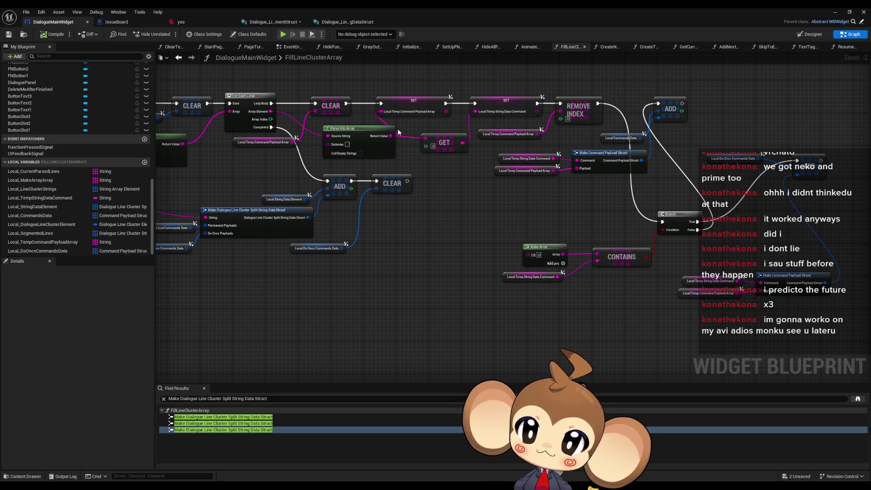
drag(503, 194, 387, 177)
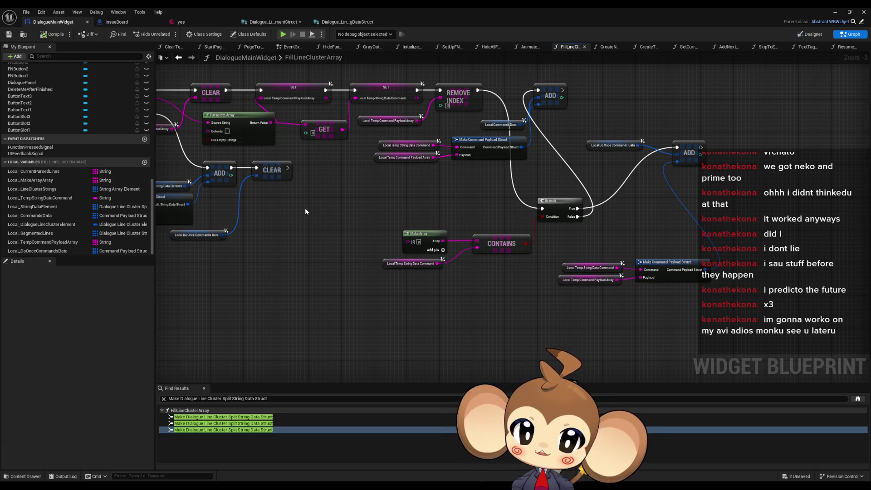
drag(305, 212, 381, 214)
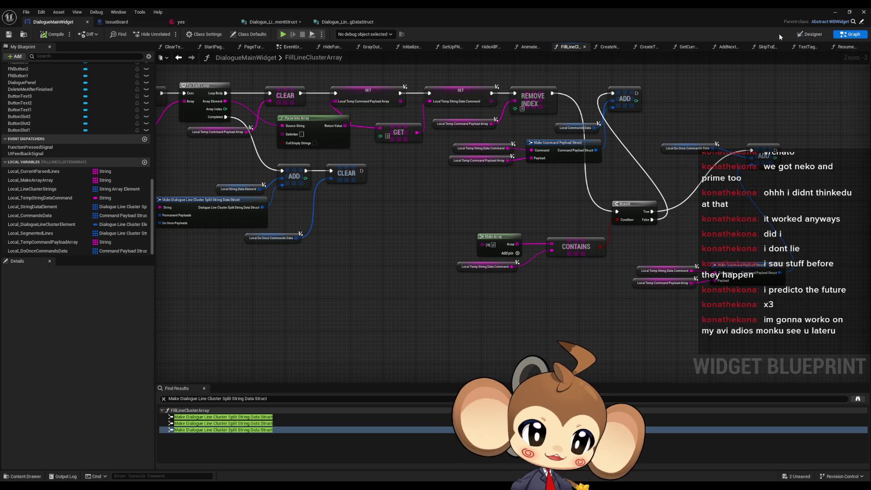
click(836, 13)
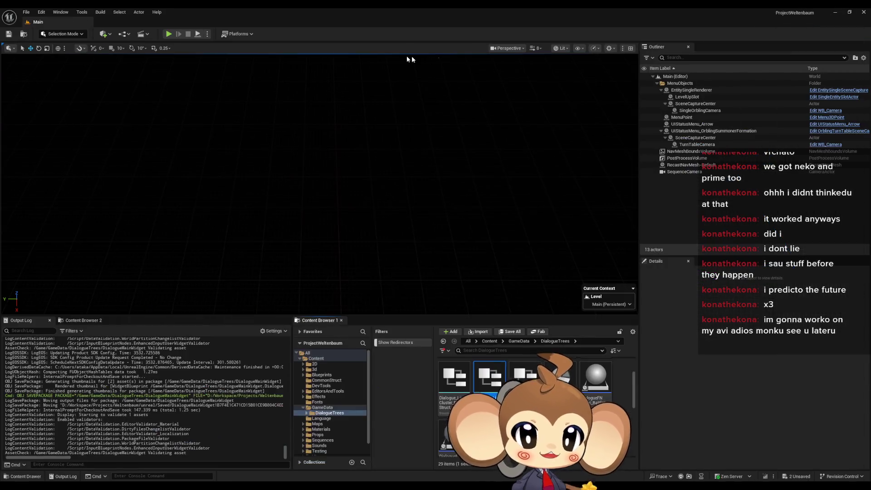
click(168, 33)
click(103, 267)
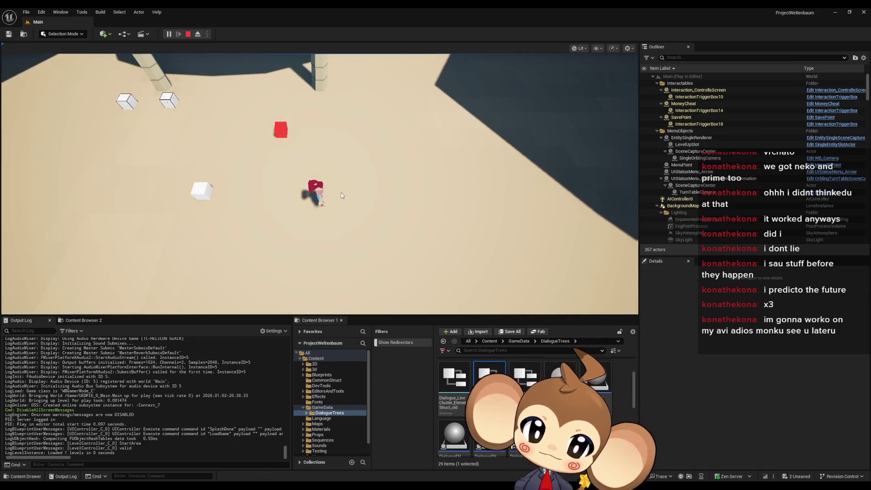
key(a)
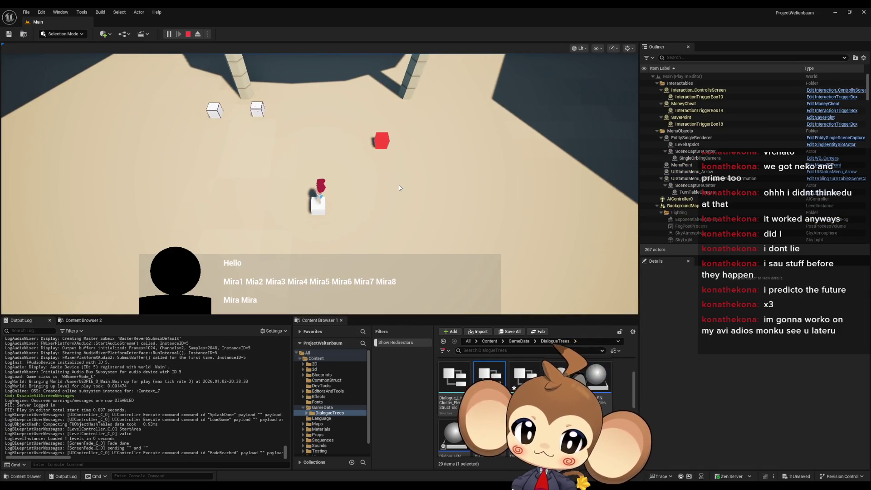
key(e)
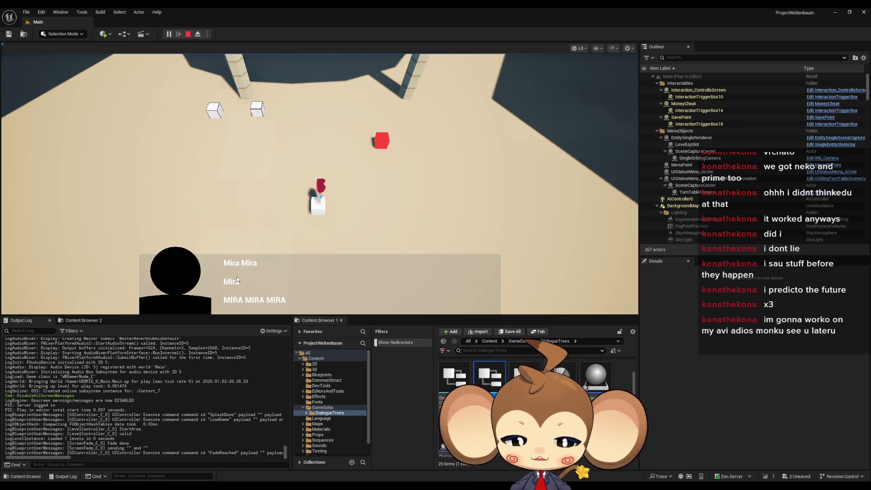
click(308, 166)
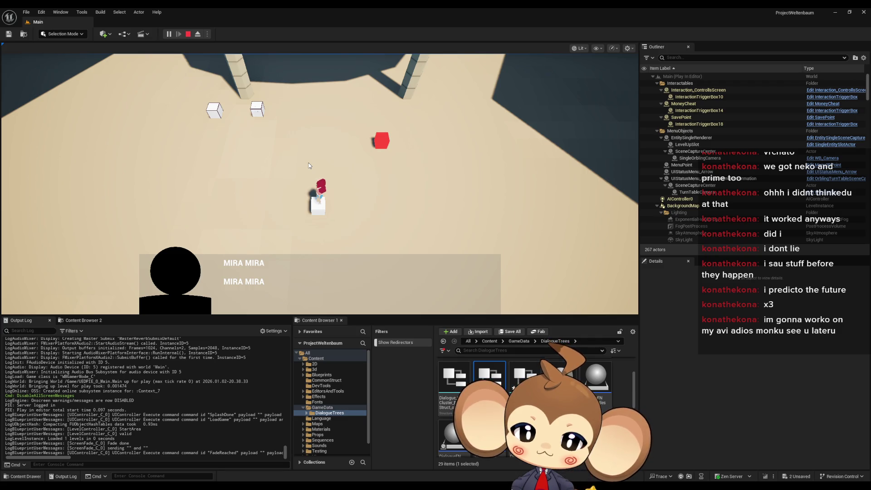
click(188, 34)
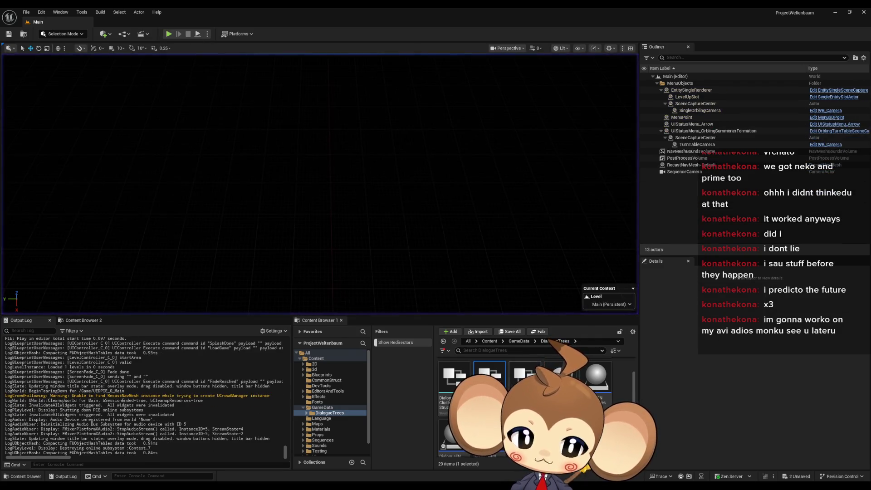
- Inspect the English text lines of the 'yes' dialogue asset, then start a new Play session
scroll(535, 404, down, 2)
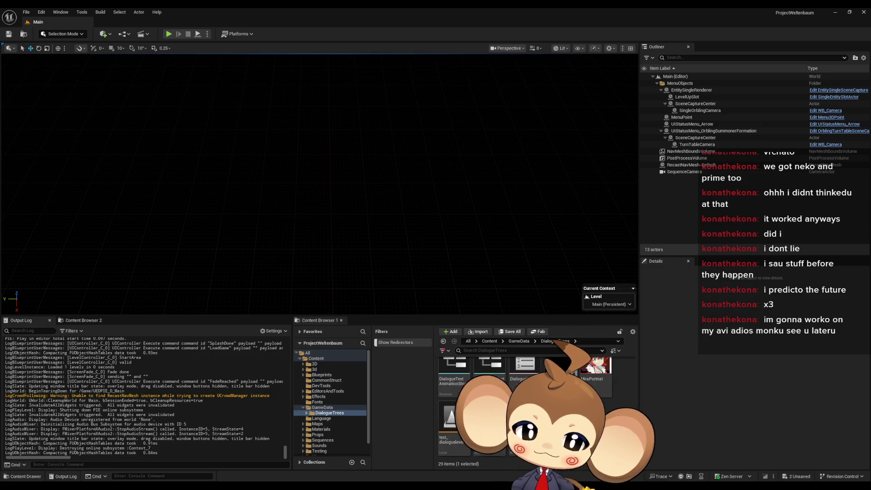
double_click(487, 426)
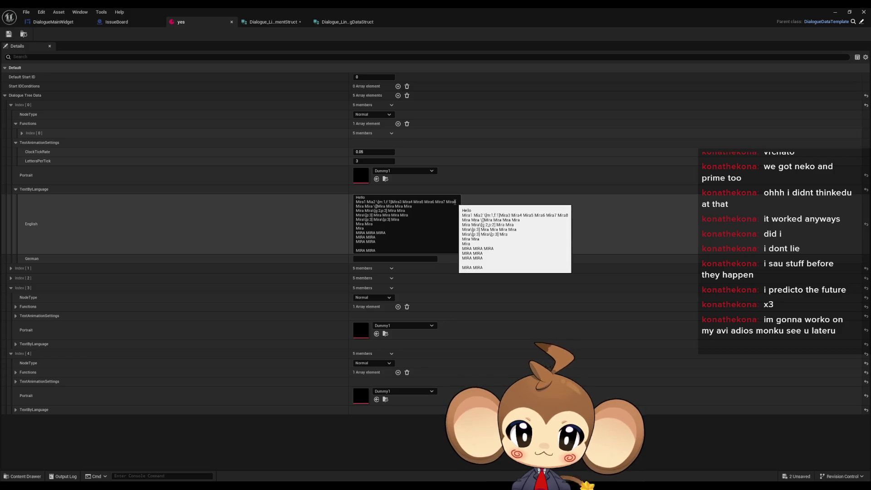
drag(399, 208, 349, 197)
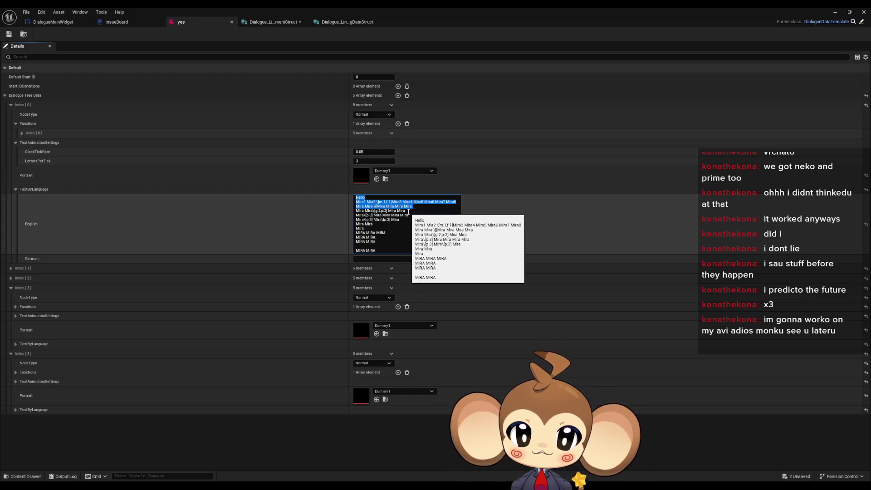
drag(355, 210, 401, 210)
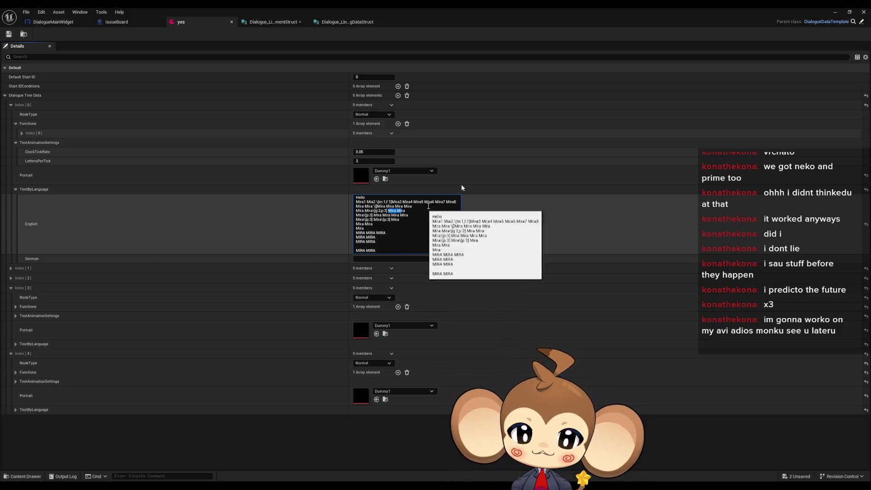
click(833, 11)
click(167, 34)
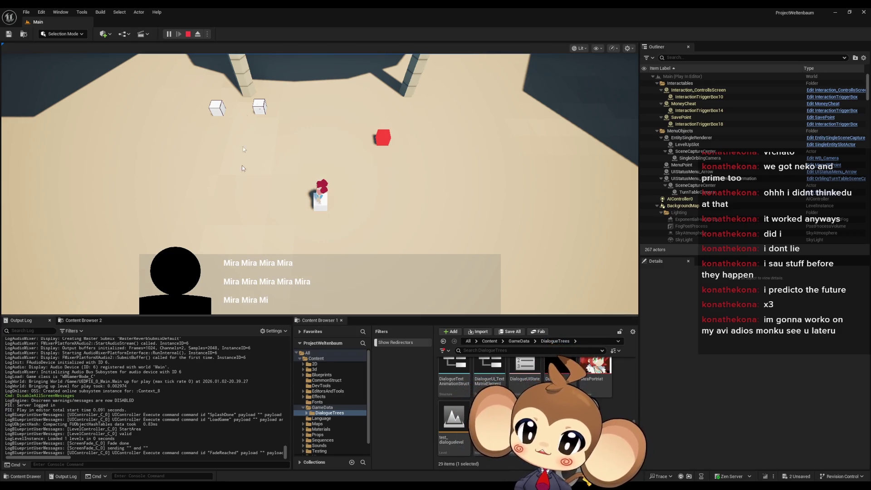
- Open the Blueprint Debugger from Tools > Debug and select DialogueMainWidget via 'wid'
click(81, 12)
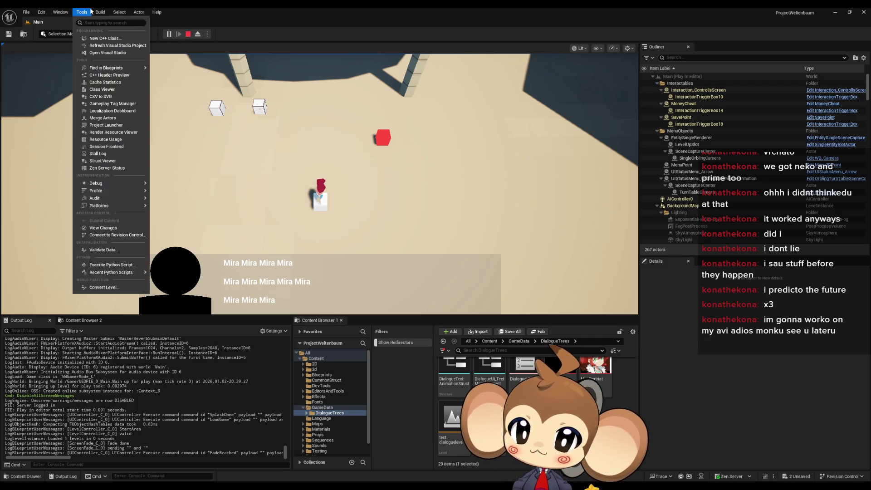
mouse_move(106, 183)
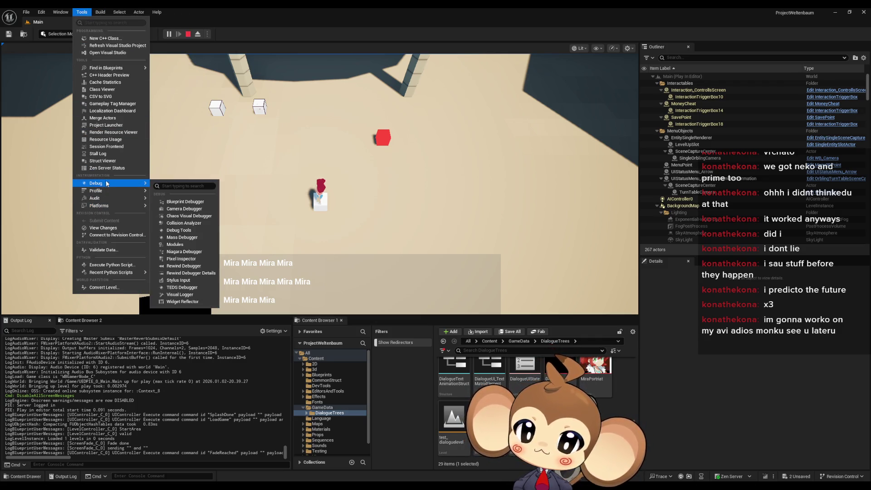
click(181, 201)
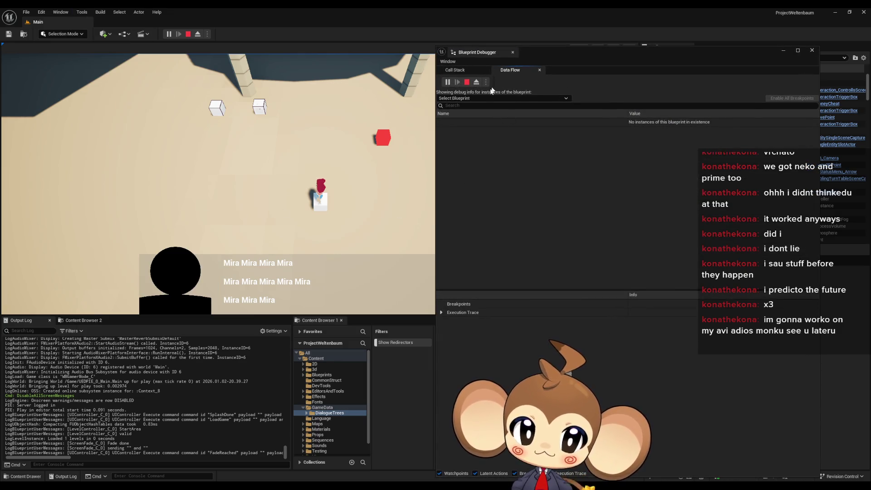
click(470, 98)
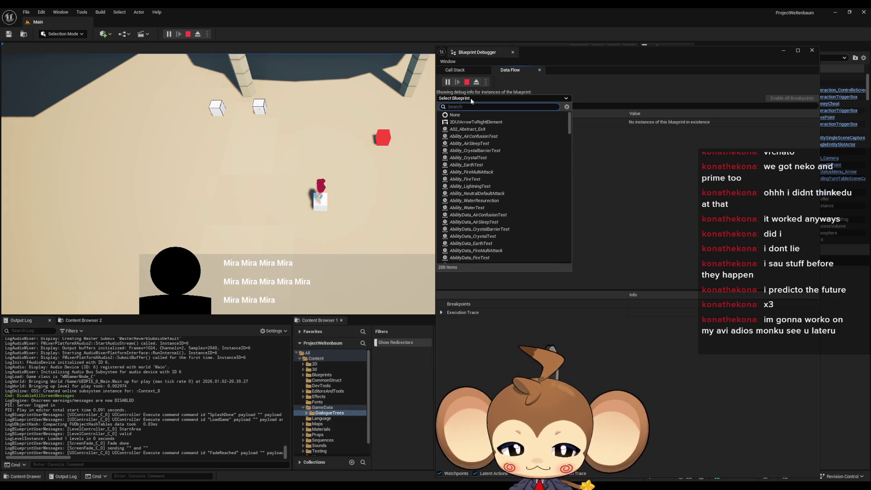
text(wid)
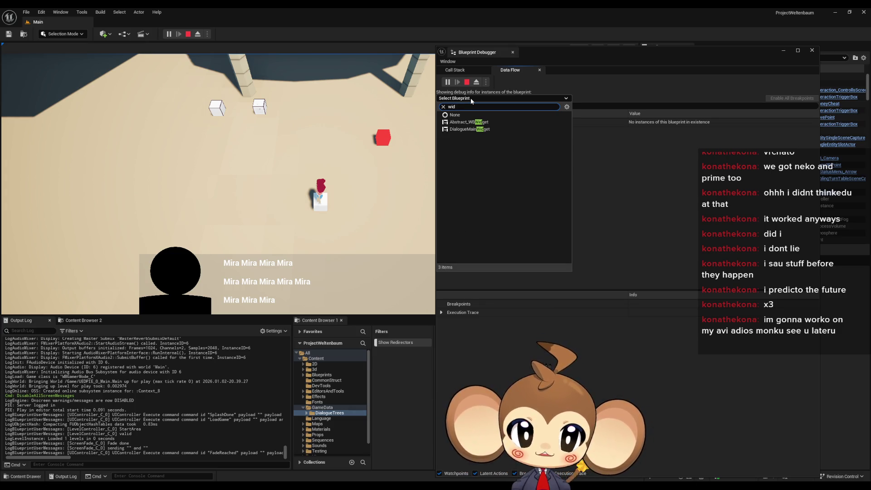
key(Down)
key(Down)
key(Down)
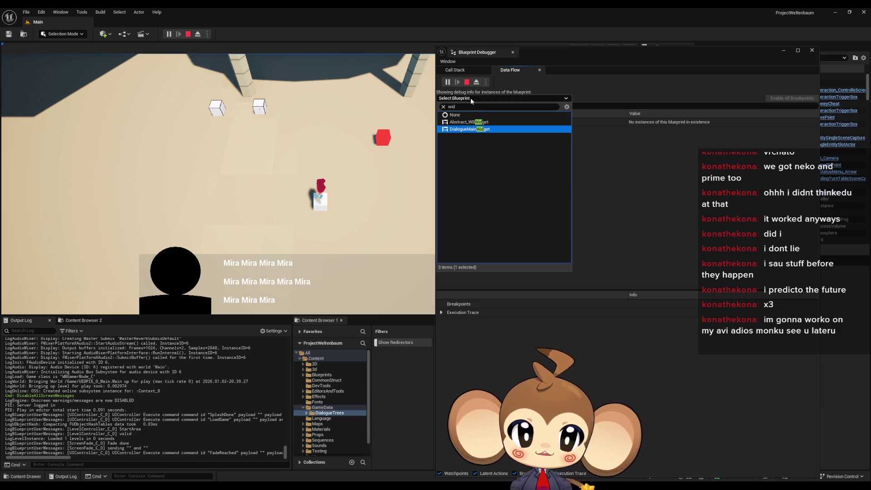
key(Return)
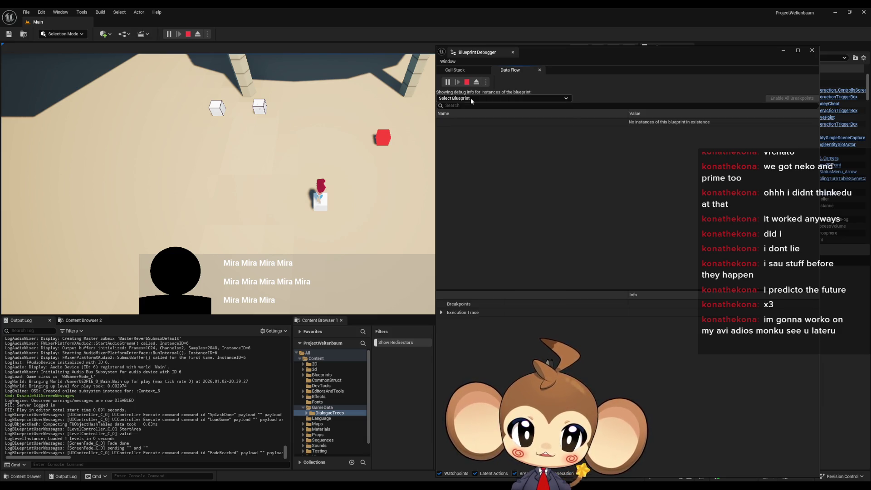
- Expand Self and Line Clusters [0] down to segment [1] in the debugger
click(444, 131)
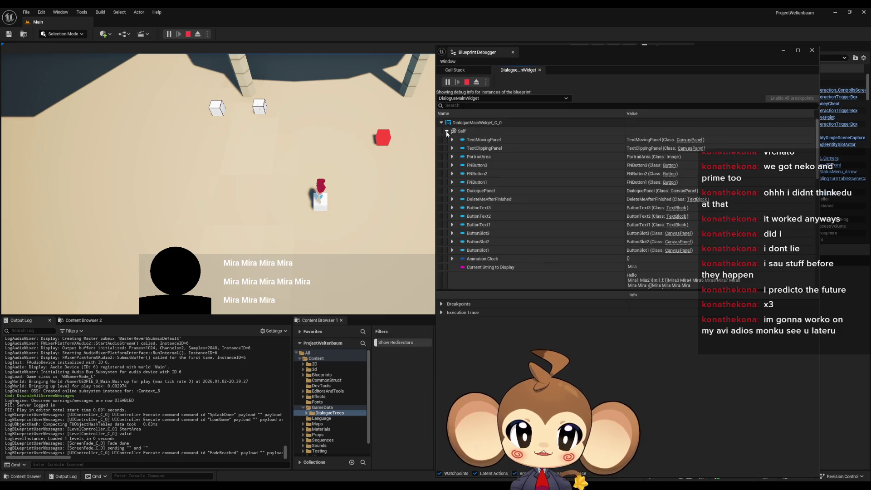
scroll(517, 235, down, 3)
scroll(513, 232, down, 2)
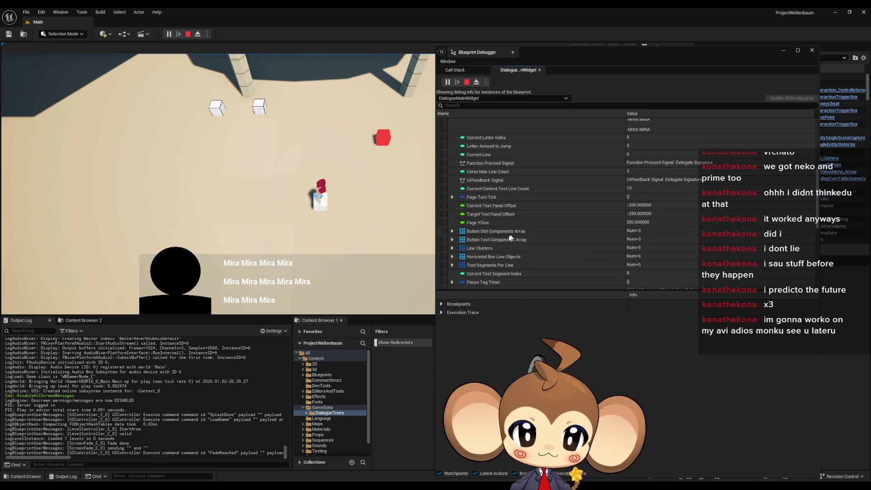
click(453, 246)
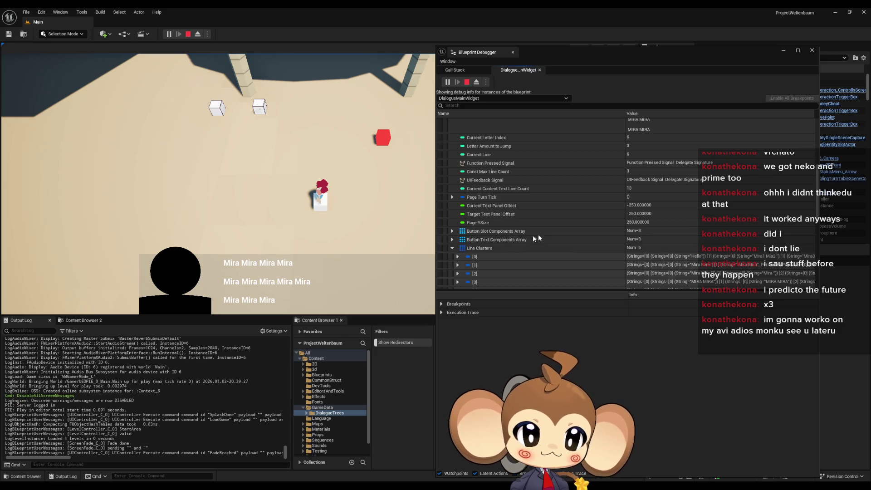
scroll(538, 234, down, 3)
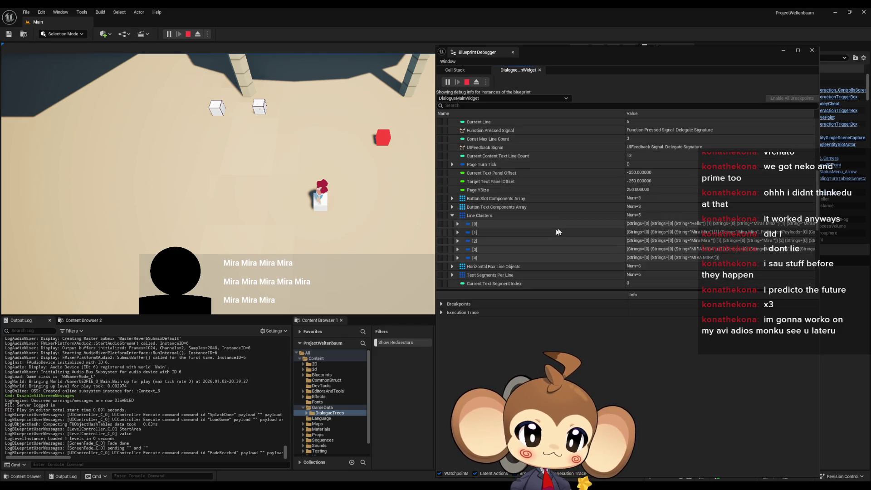
click(458, 223)
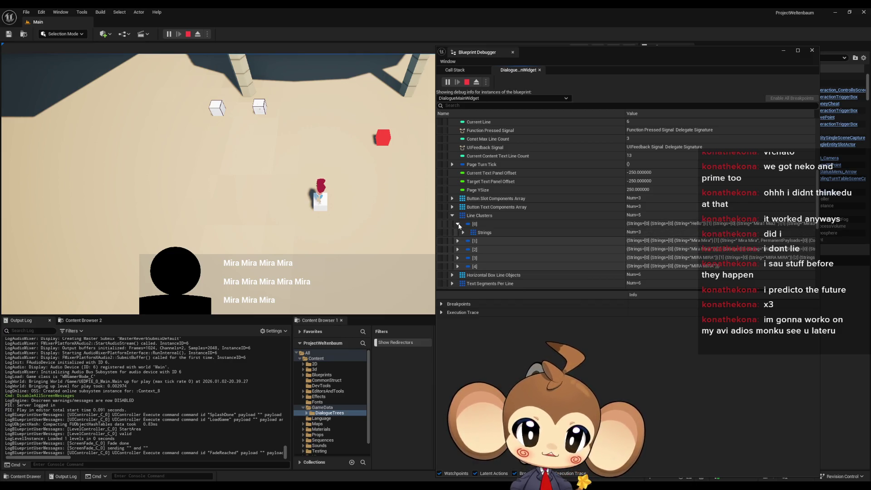
click(463, 232)
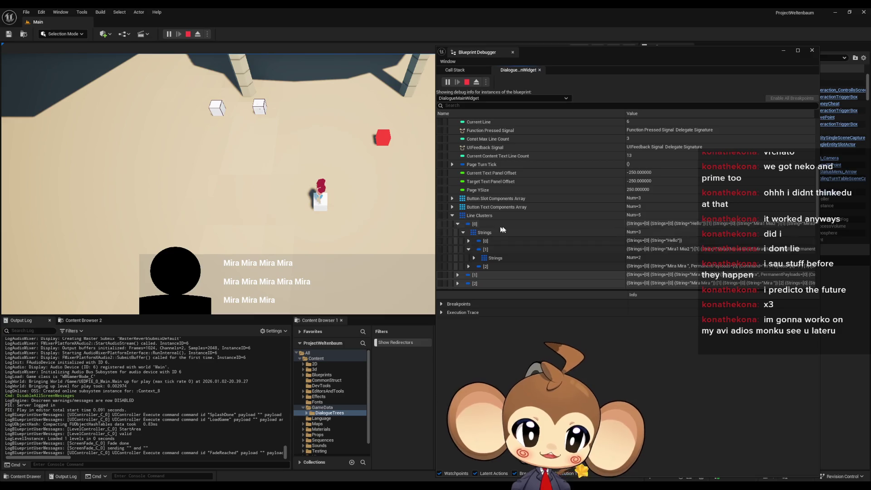
click(469, 249)
- Inspect segment [1]'s split strings and PermanentPayloads, then return to the 'yes' asset
scroll(469, 239, down, 1)
click(473, 236)
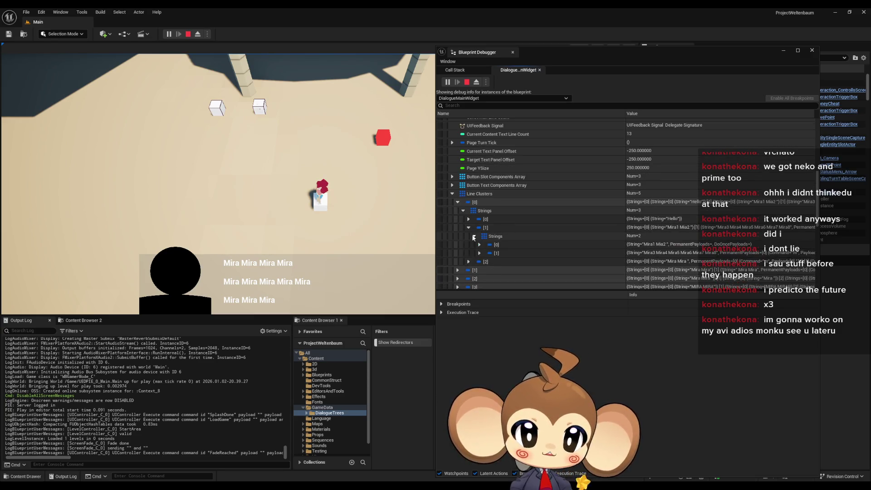
click(480, 245)
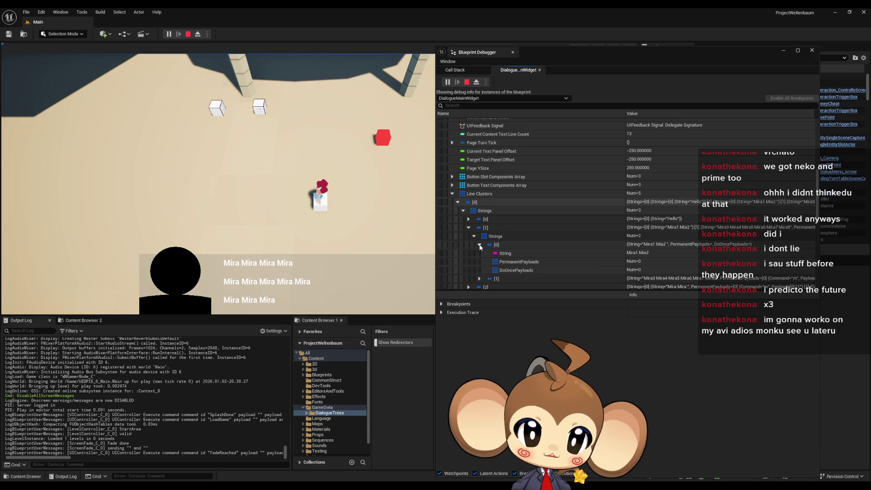
click(479, 279)
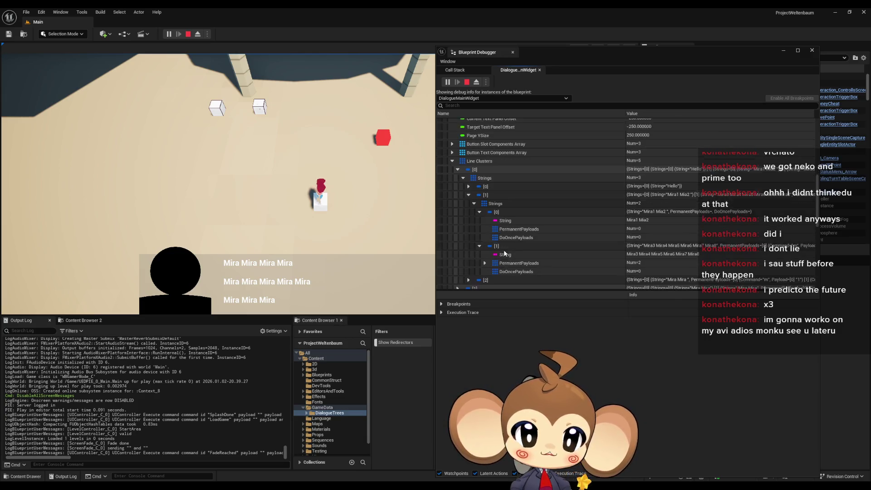
scroll(508, 252, down, 2)
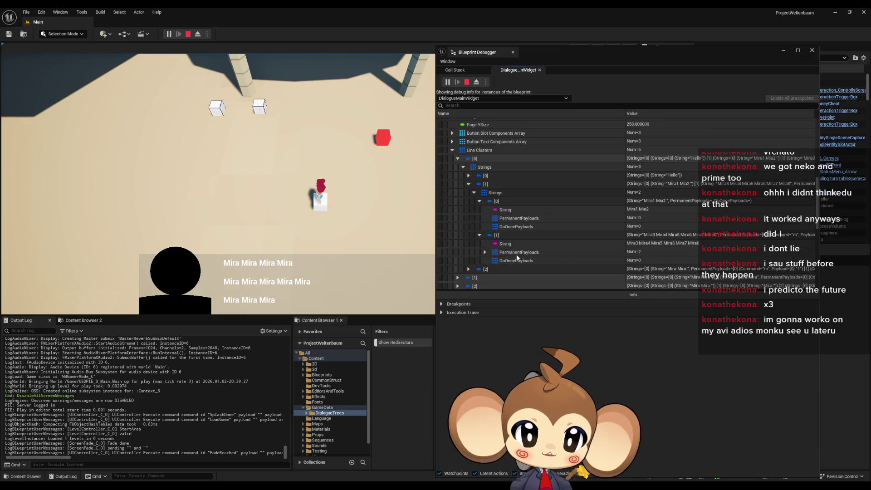
click(485, 251)
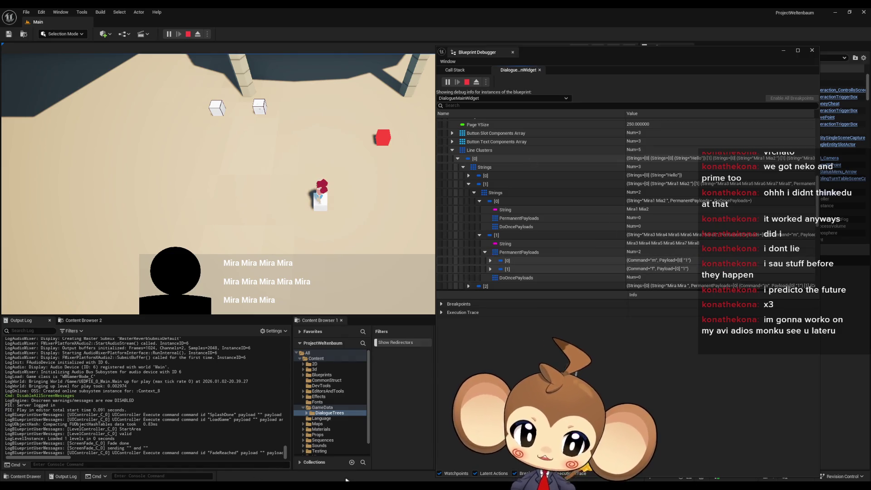
mouse_move(324, 487)
click(339, 462)
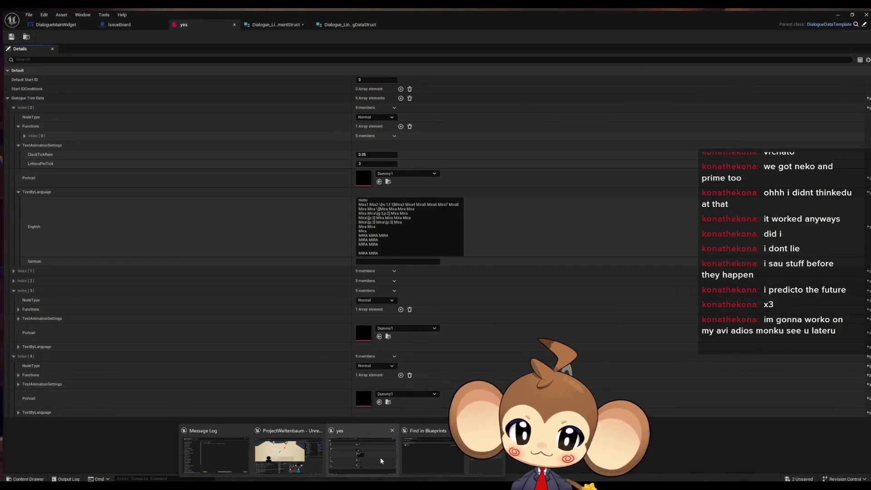
- Mark the second line's tag, then in the debugger collapse cluster [0] and expand Line Clusters [1]
drag(398, 202, 362, 211)
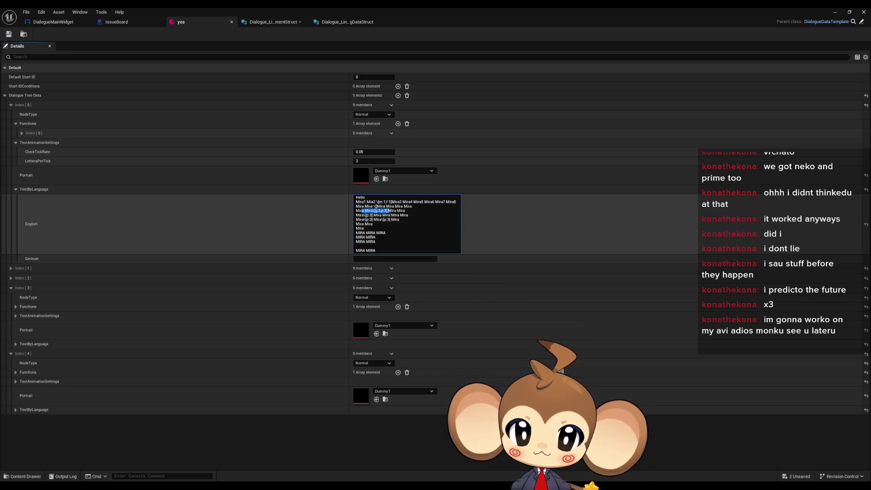
mouse_move(363, 476)
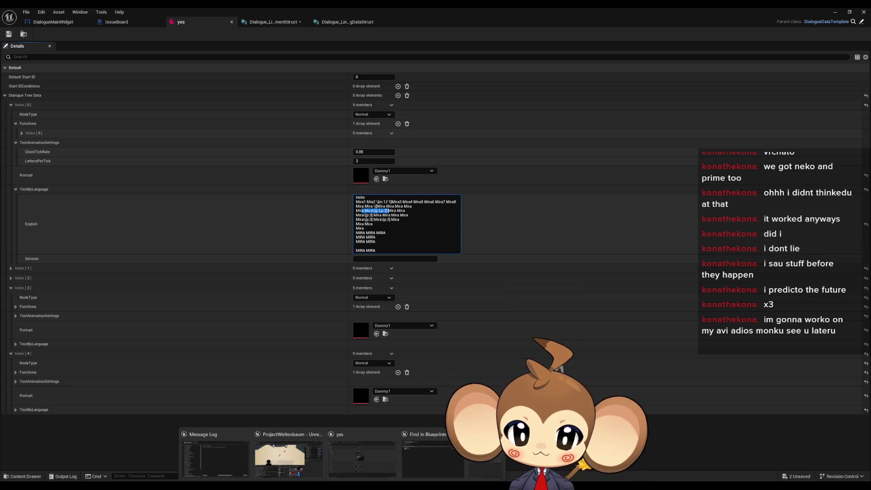
click(447, 450)
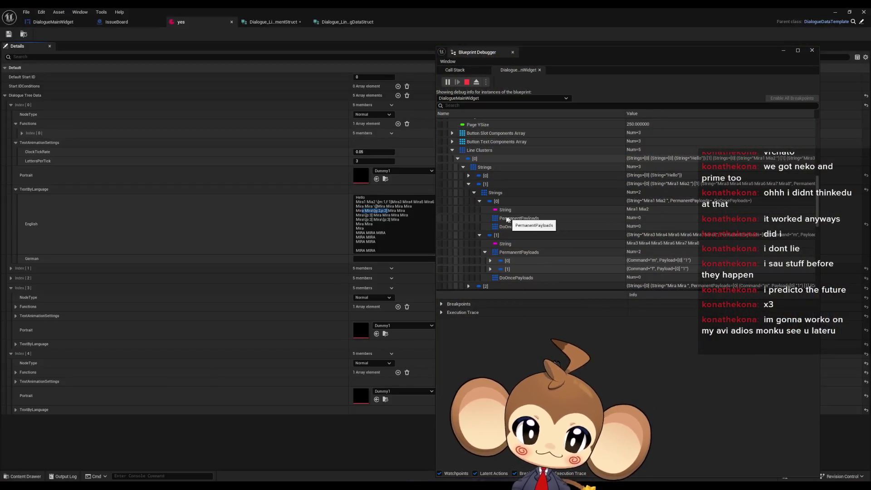
click(473, 192)
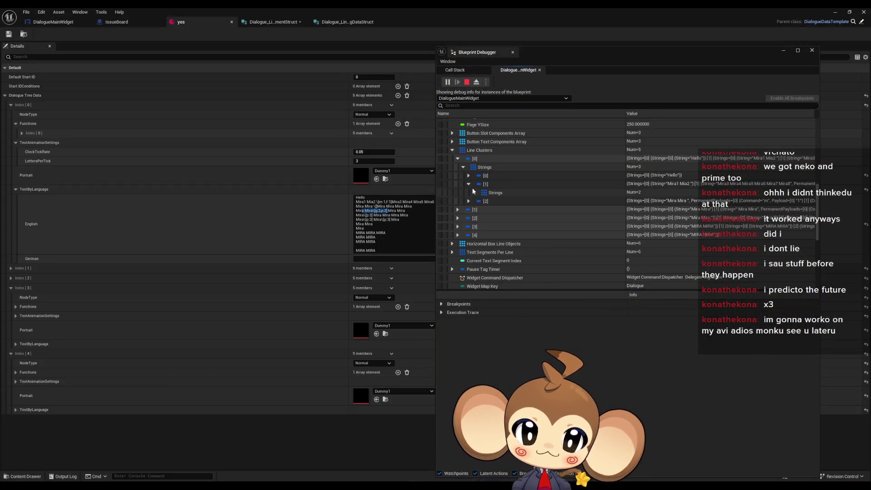
click(463, 167)
click(457, 176)
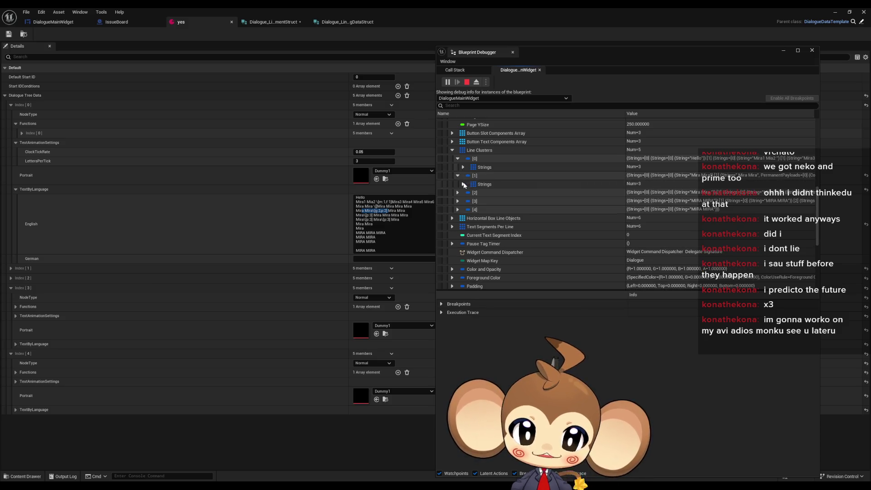
click(463, 184)
- Inspect cluster [1]'s split strings, finding one do-once 'p' payload
click(468, 192)
click(474, 201)
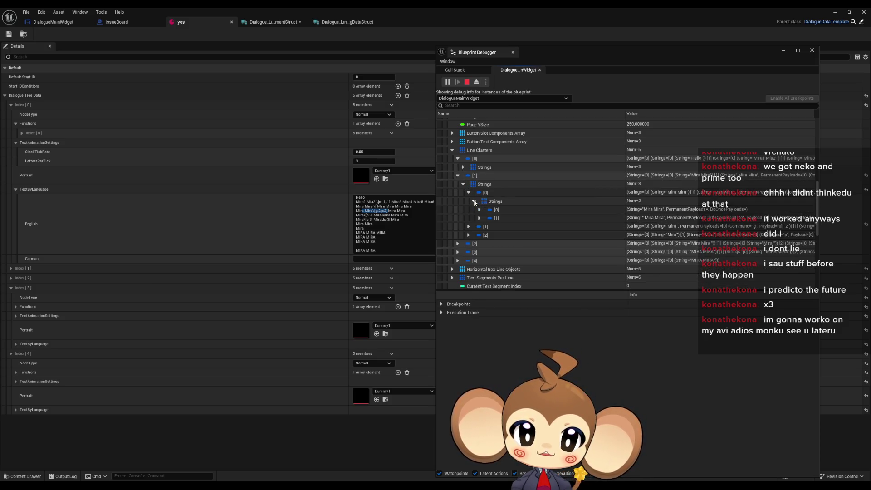
click(479, 217)
click(479, 210)
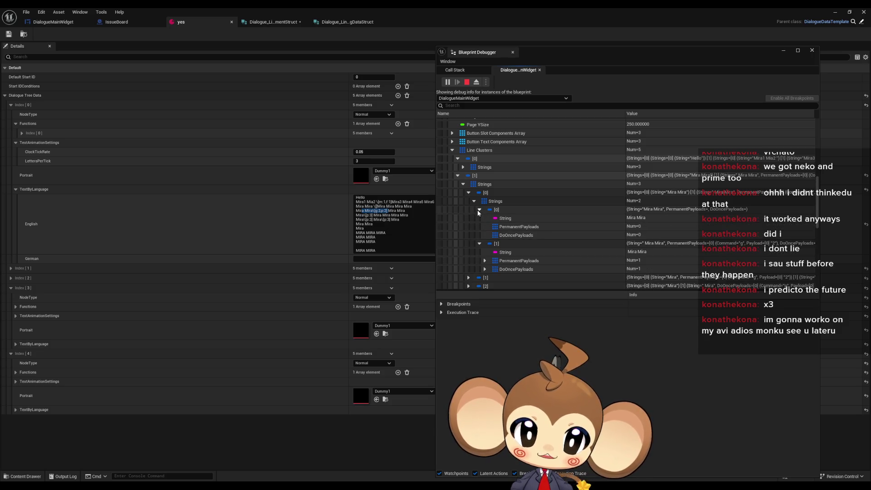
click(631, 235)
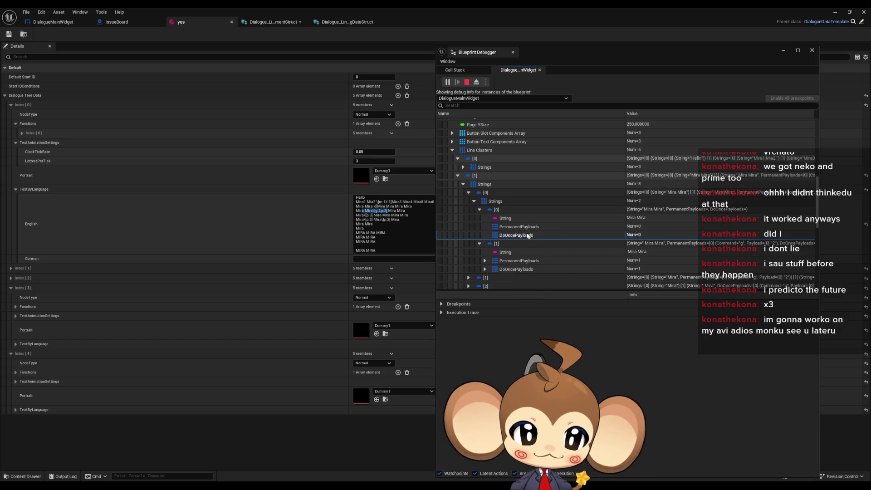
click(518, 271)
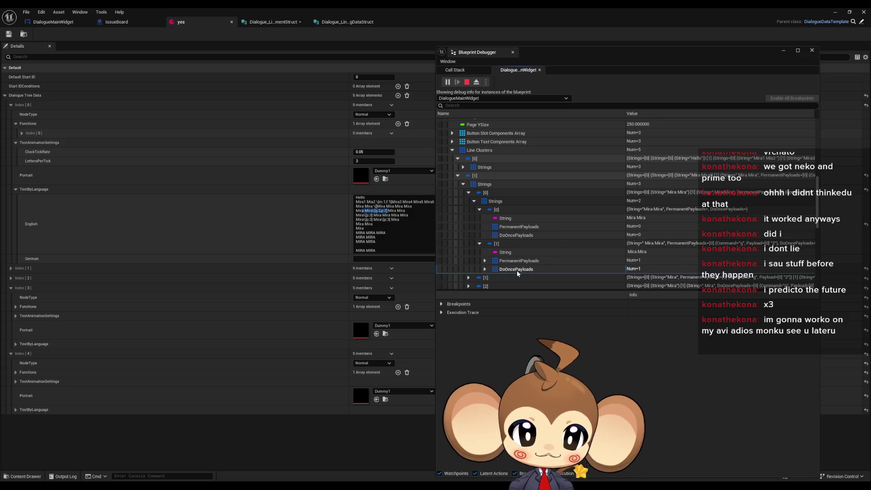
click(485, 270)
scroll(635, 263, down, 1)
click(658, 257)
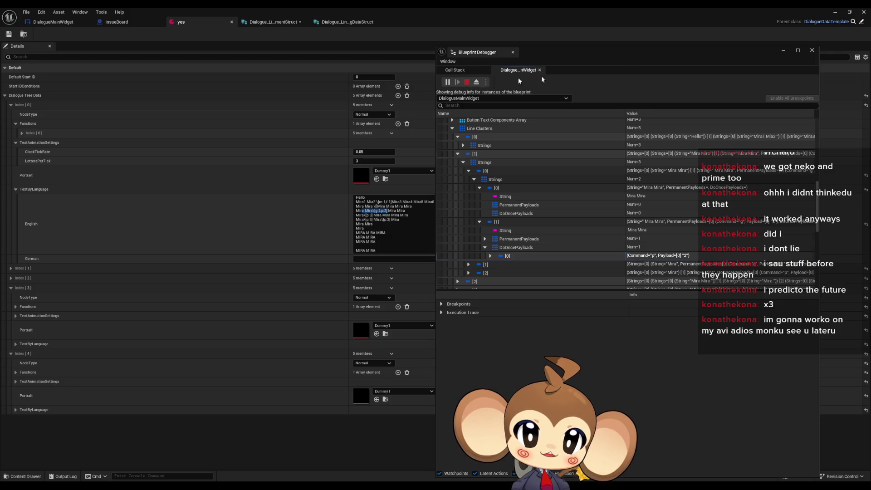
- Stop the play-test and return to the DialogueMainWidget graph
key(Escape)
click(784, 51)
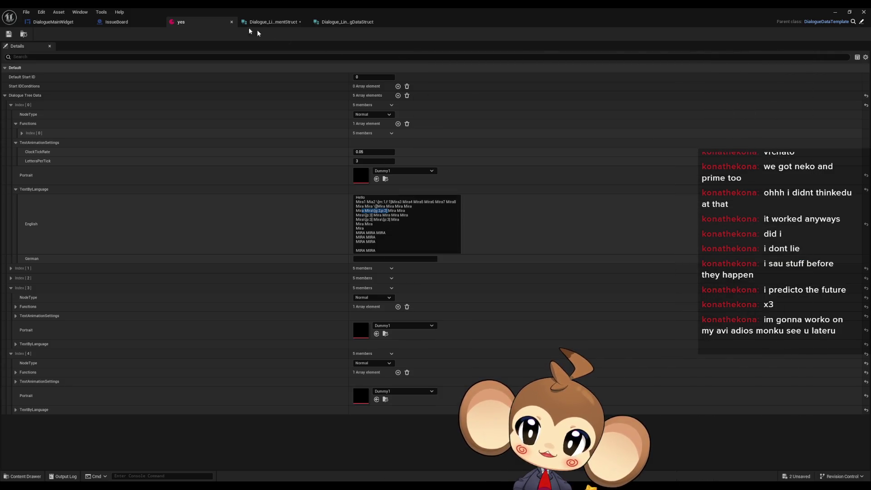
click(49, 22)
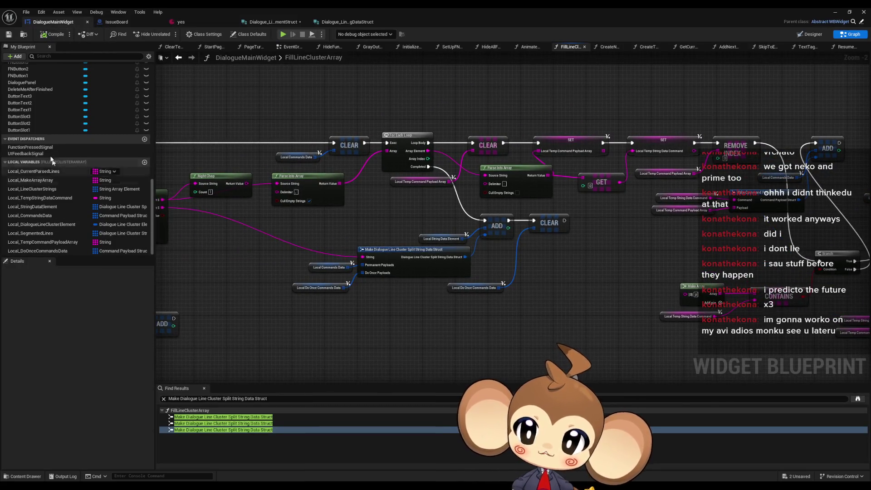
- Review the TextTagFunctionExecuter and GetCurrentSegmentString function graphs from My Blueprint
scroll(41, 127, up, 10)
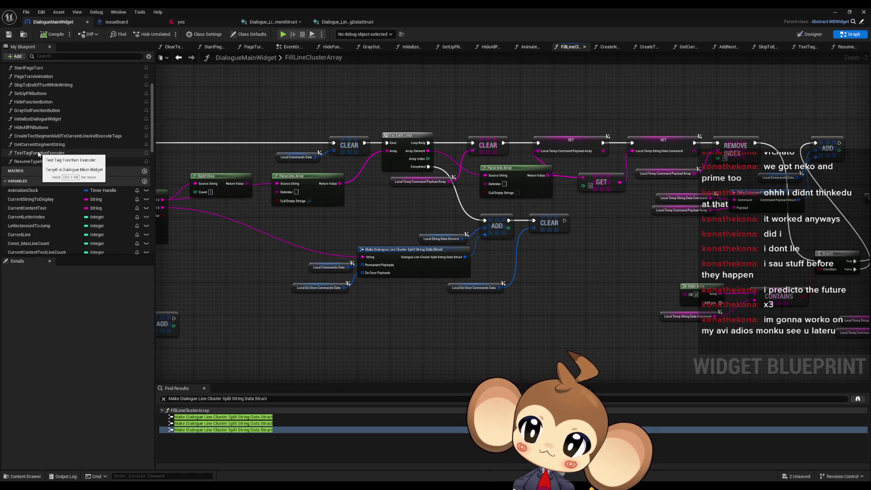
double_click(39, 153)
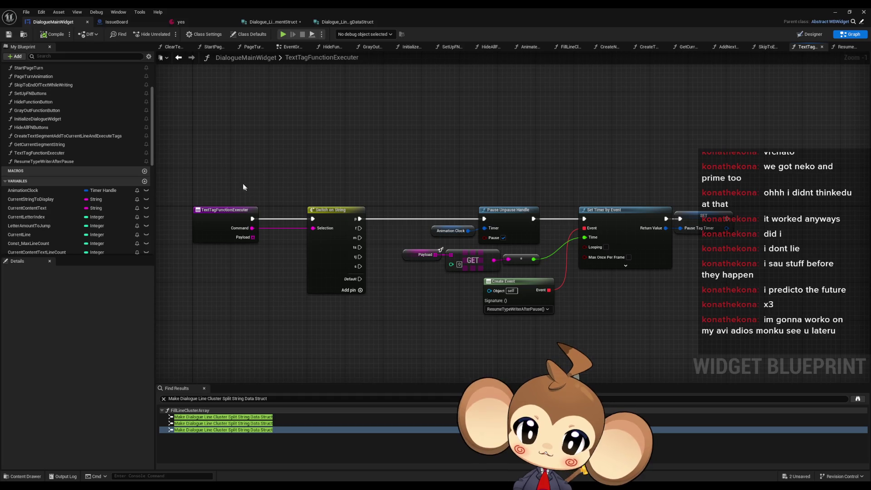
drag(204, 178, 235, 254)
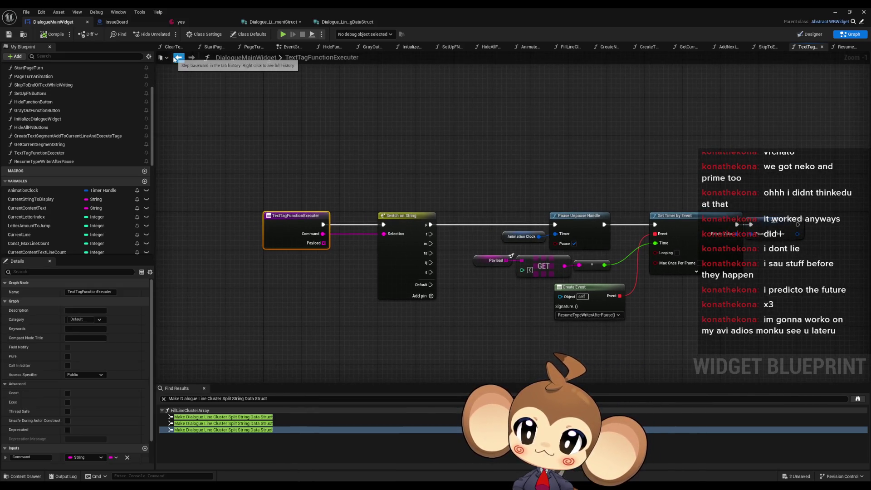
double_click(48, 144)
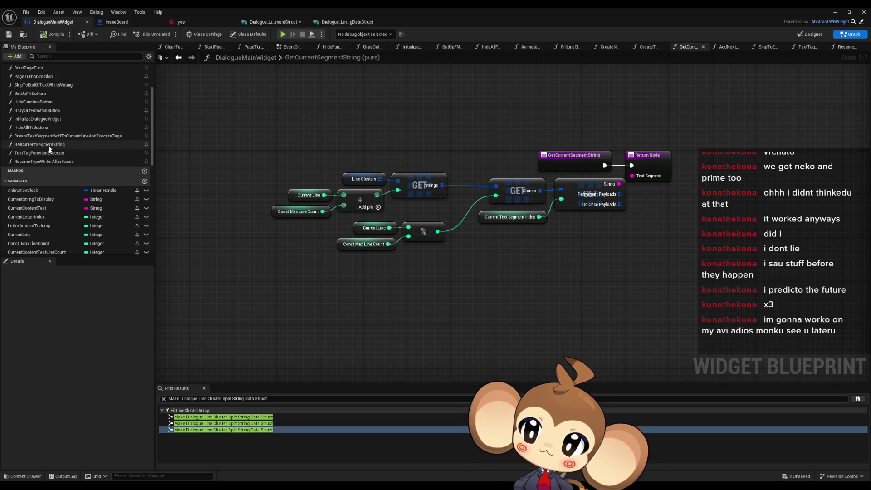
double_click(59, 153)
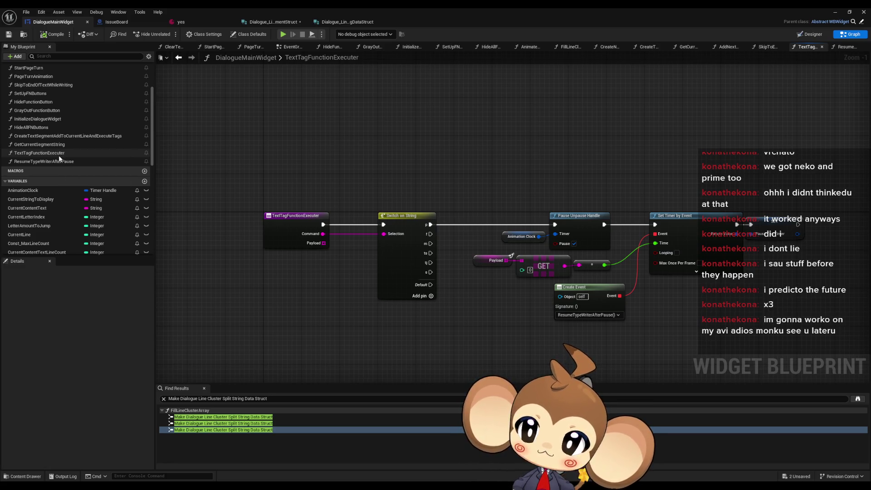
scroll(59, 154, up, 1)
- Open the CreateTextSegmentAddToCurrentLineAndExecuteTags graph and centre on the Text Tag Function Executer nodes
double_click(59, 147)
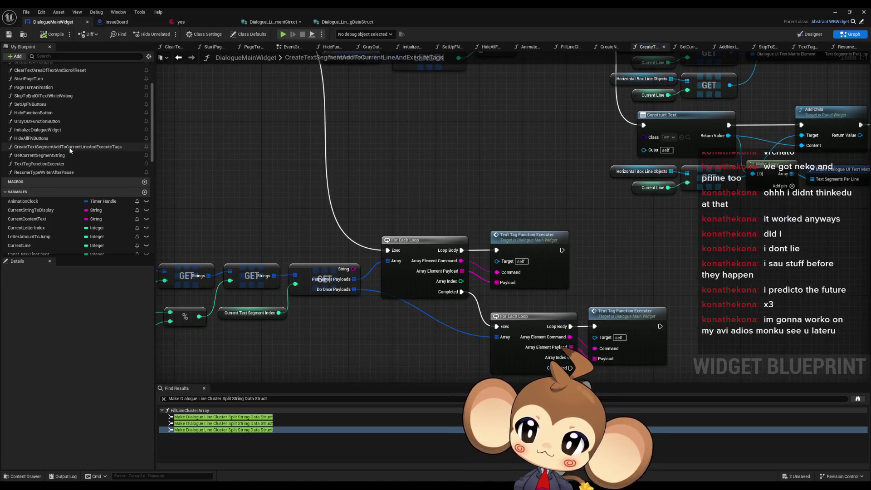
scroll(354, 179, down, 2)
click(562, 279)
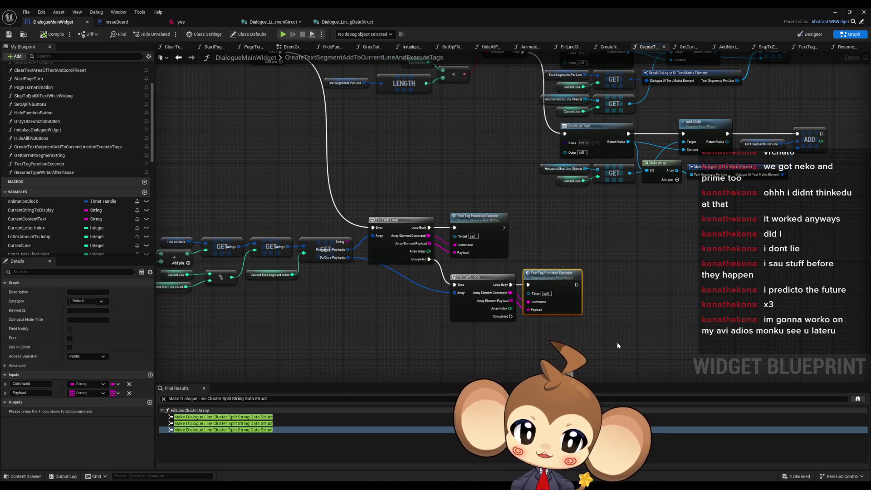
drag(532, 313, 606, 292)
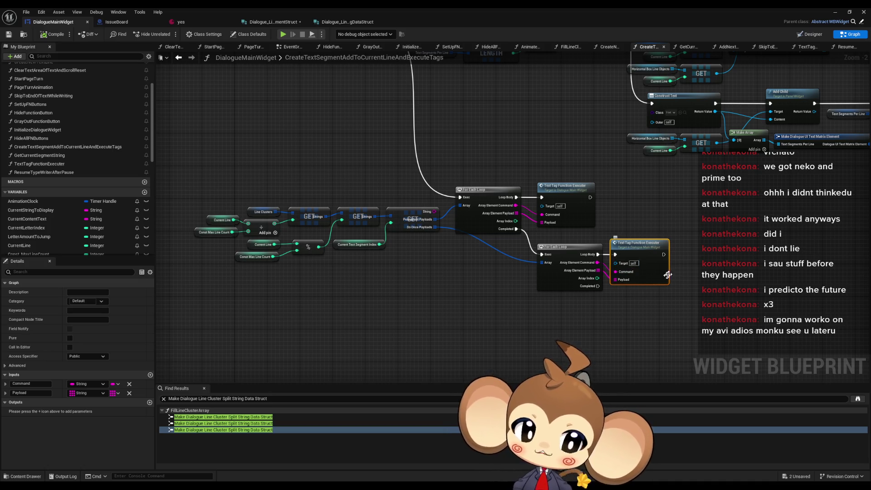
mouse_move(665, 260)
mouse_down()
mouse_move(565, 250)
mouse_move(598, 250)
mouse_up()
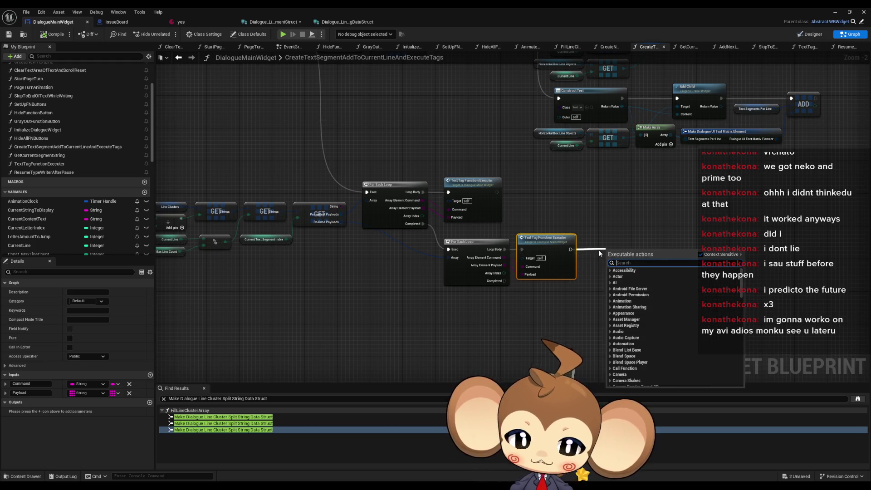
- Add a Print String node after the do-once Text Tag Function Executer, then return to the level editor
key(Escape)
click(648, 273)
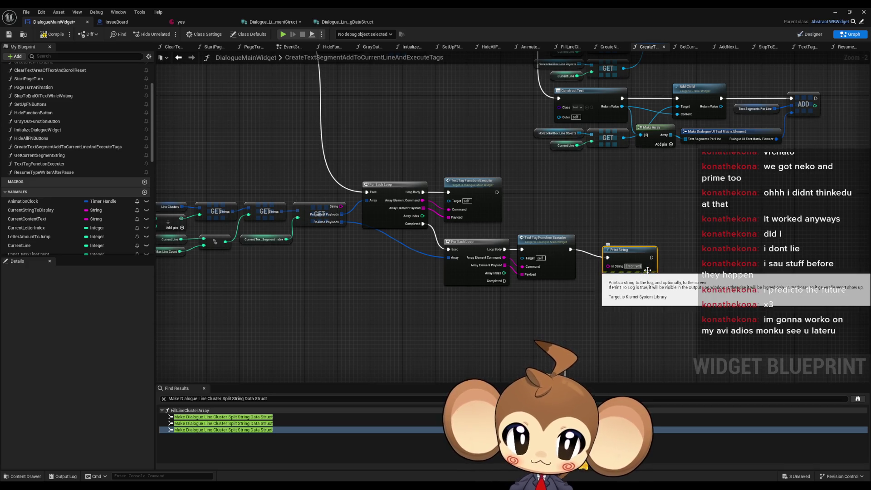
drag(646, 269, 634, 258)
key(alt+Tab)
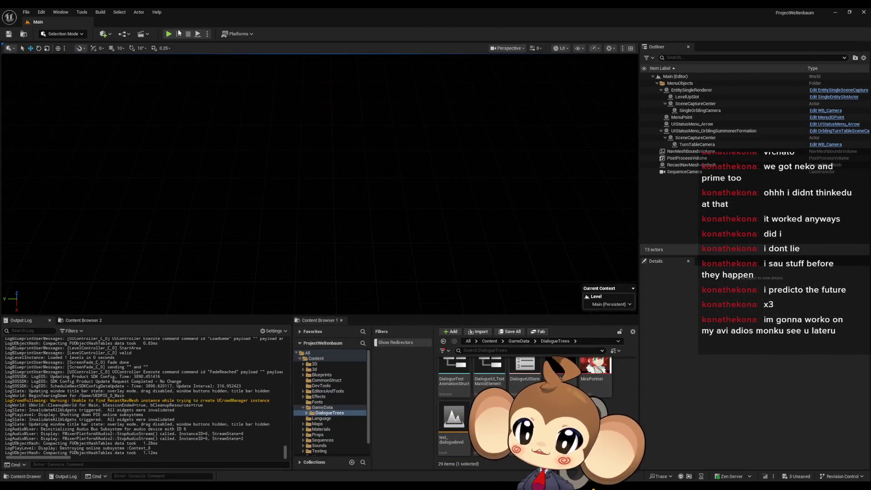
- Run a play-test showing the Mira dialogue lines, then stop it
key(alt+p)
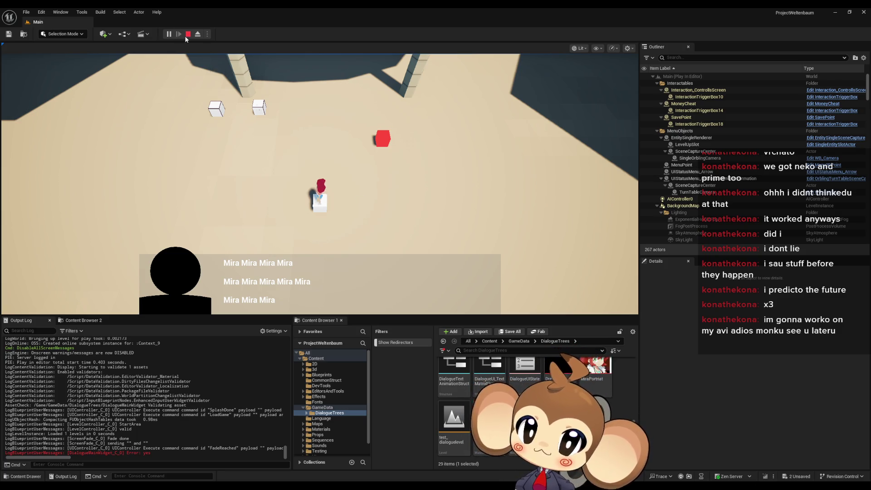
click(188, 35)
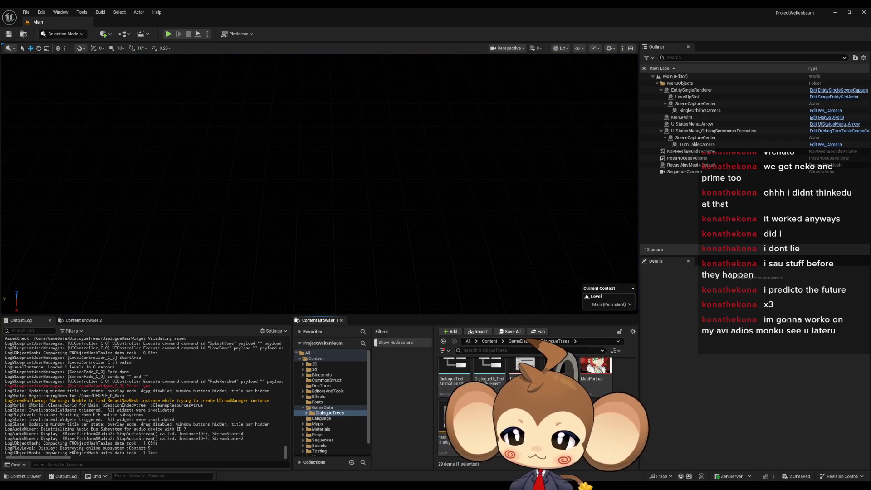
- Bring up the 'yes' dialogue data asset and inspect its English TextByLanguage text
key(alt+Tab)
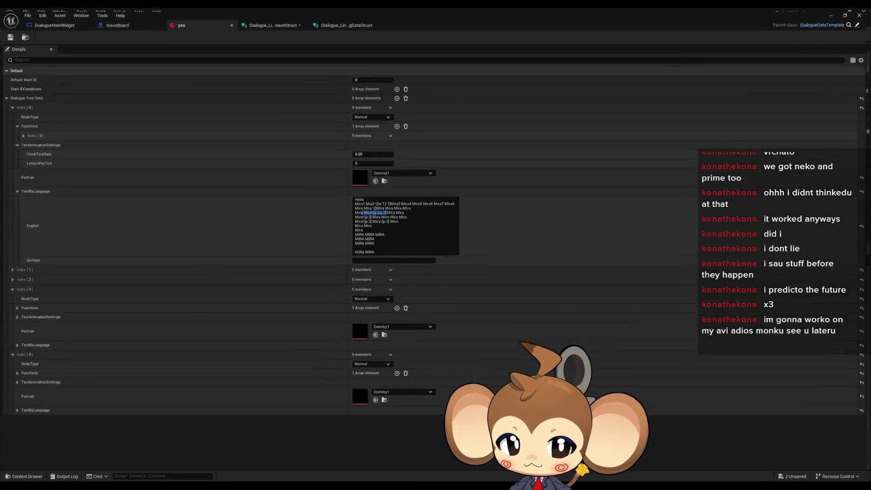
click(384, 212)
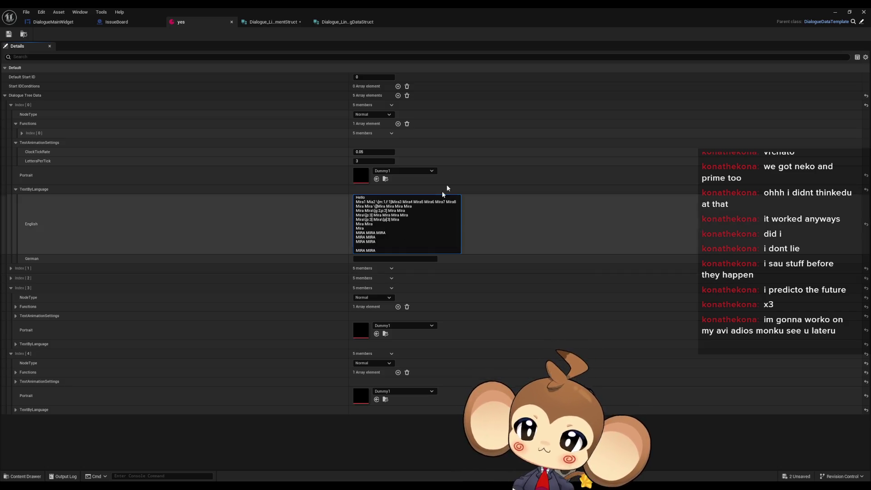
- In DialogueMainWidget, add a Print String after the first tag loop's Completed output
click(53, 23)
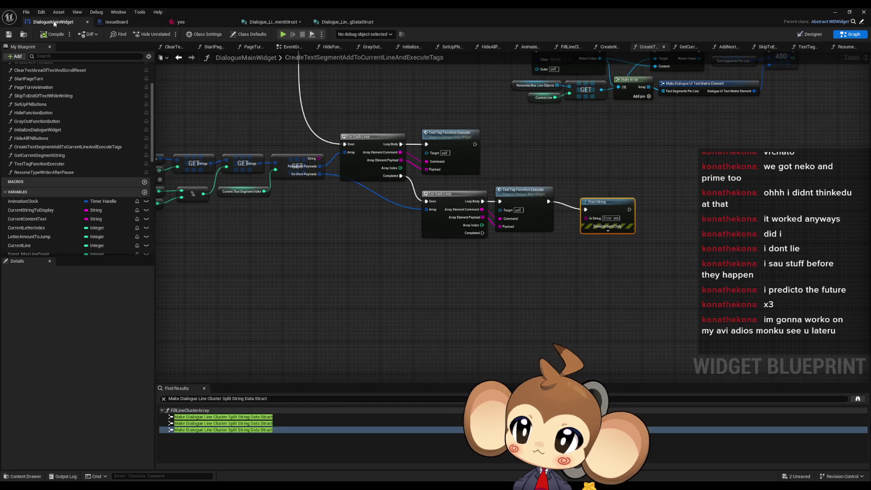
mouse_move(536, 265)
mouse_down()
mouse_move(543, 332)
mouse_move(666, 465)
mouse_up()
mouse_move(263, 121)
mouse_down()
mouse_move(306, 169)
mouse_move(276, 70)
mouse_up()
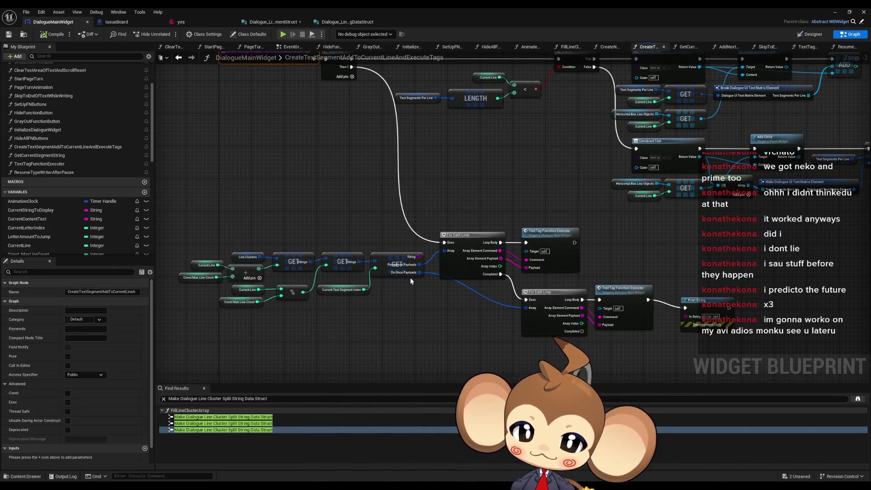
mouse_move(495, 279)
mouse_down()
mouse_move(493, 247)
mouse_move(459, 278)
mouse_move(444, 273)
mouse_up()
text(print)
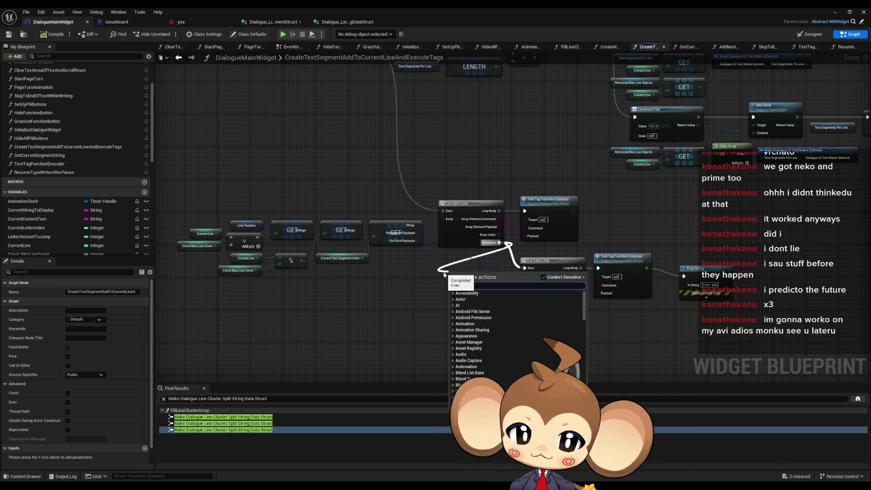
key(Return)
- Feed the Do Once Payloads Length into the Print String, then start a play-test
mouse_move(418, 240)
mouse_down()
mouse_move(382, 291)
mouse_move(376, 282)
mouse_move(451, 289)
mouse_up()
text(length)
key(Return)
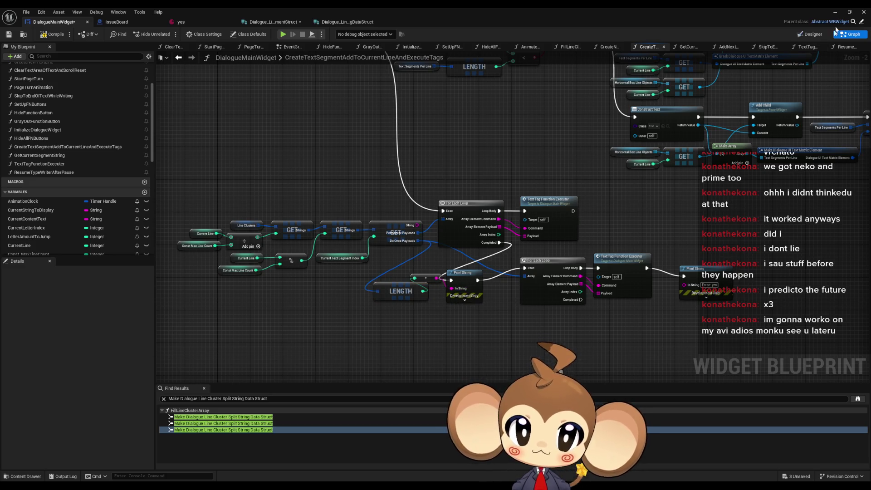
click(835, 12)
click(168, 34)
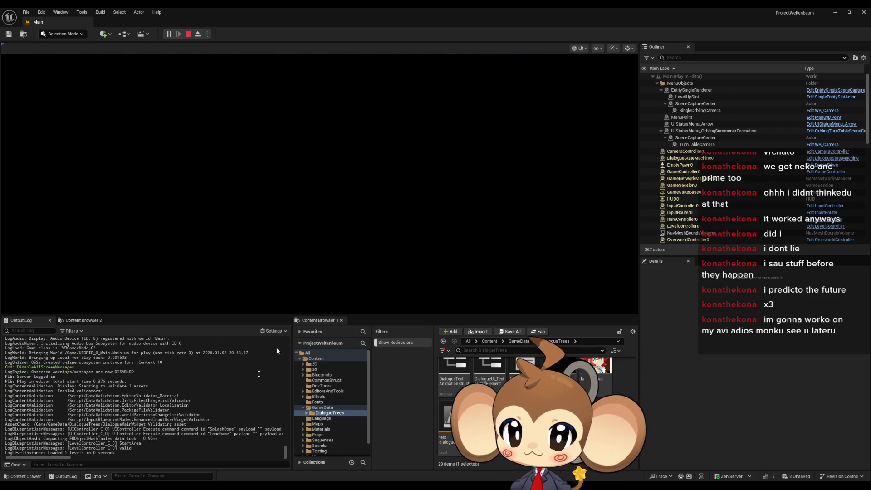
- Walk toward the white cube, stop the play-test, and review the DialogueMainWidget tag loops
key(a)
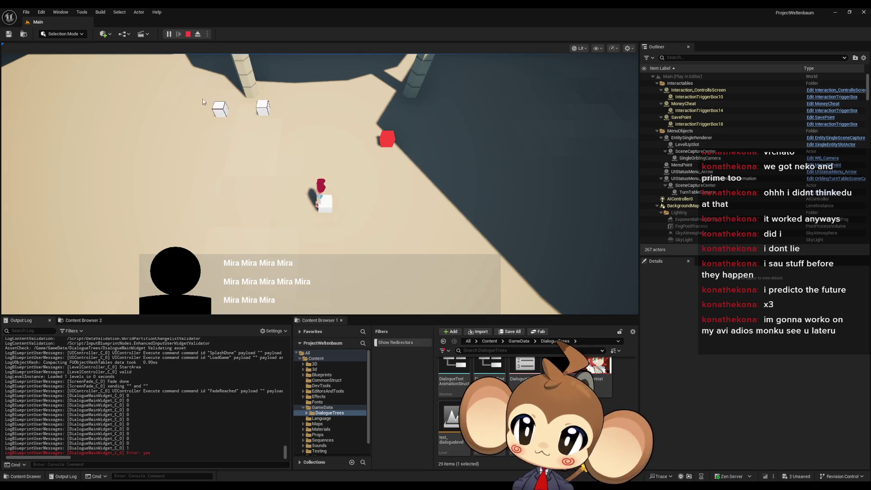
click(188, 35)
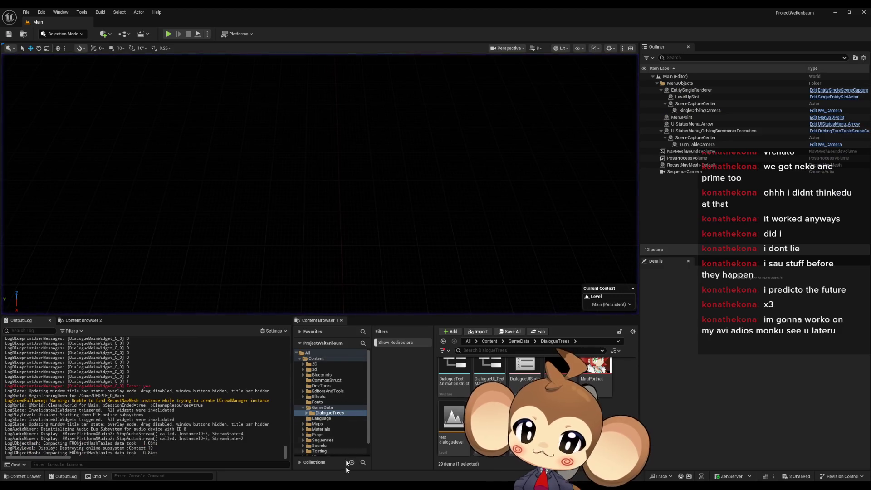
mouse_move(347, 485)
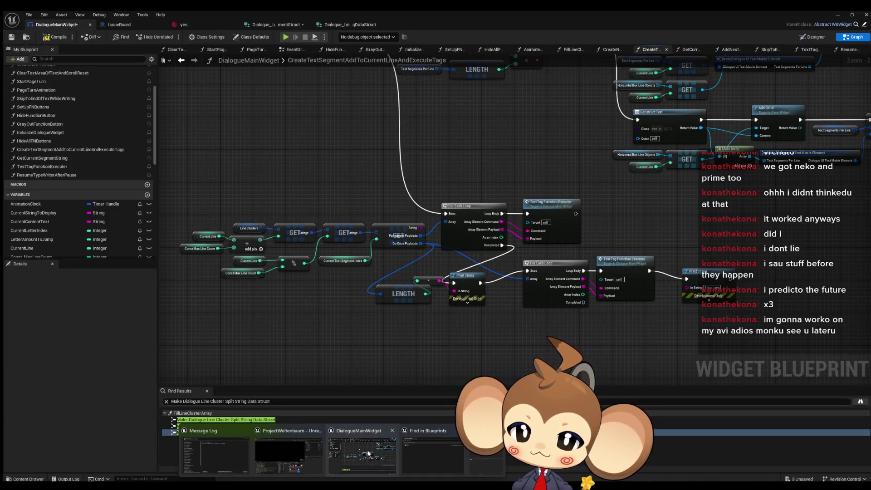
click(368, 454)
mouse_move(495, 243)
mouse_down()
mouse_move(404, 269)
mouse_move(386, 310)
mouse_up()
scroll(78, 153, up, 3)
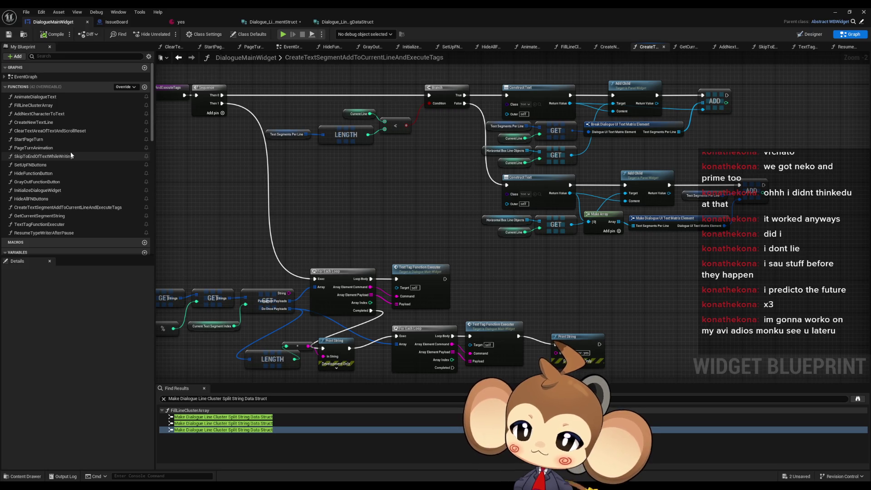
drag(429, 230, 542, 128)
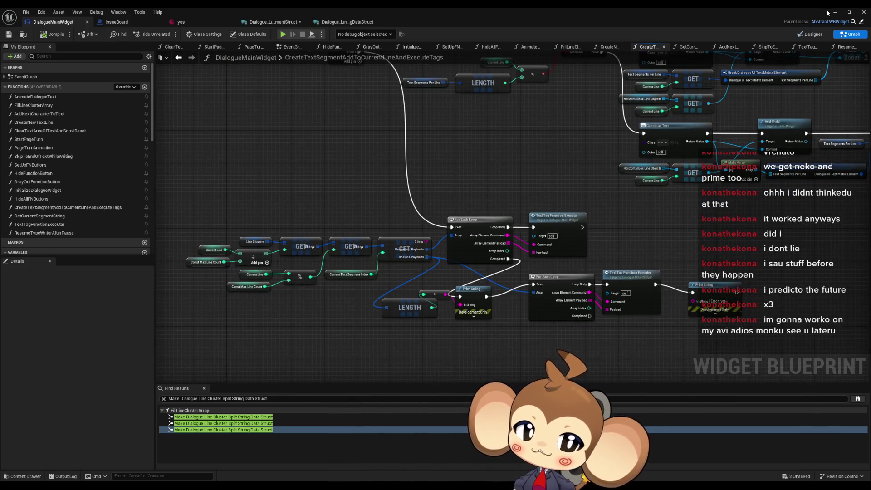
- Start another play-test, pass the press-any-key screen, and choose Load Game
key(alt+Tab)
click(169, 33)
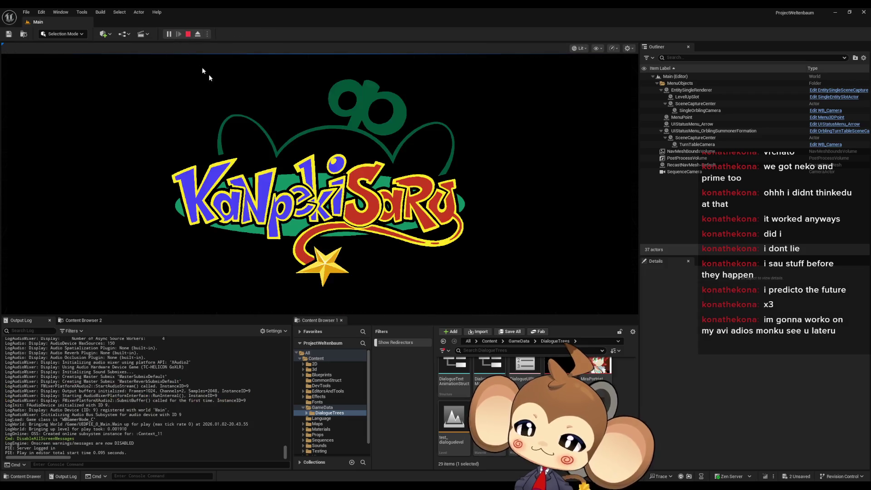
key(space)
click(93, 268)
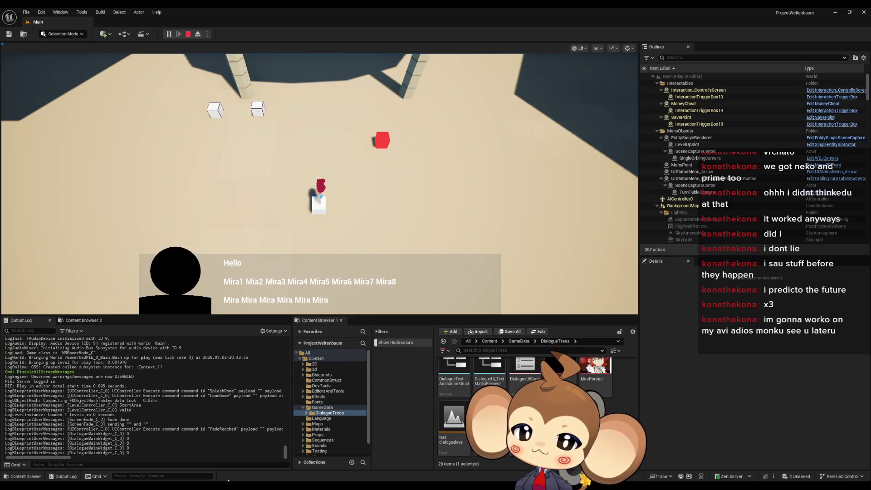
- In the Blueprint Debugger, expand DialogueMainWidget_C_0 > Self > Line Clusters
mouse_move(341, 487)
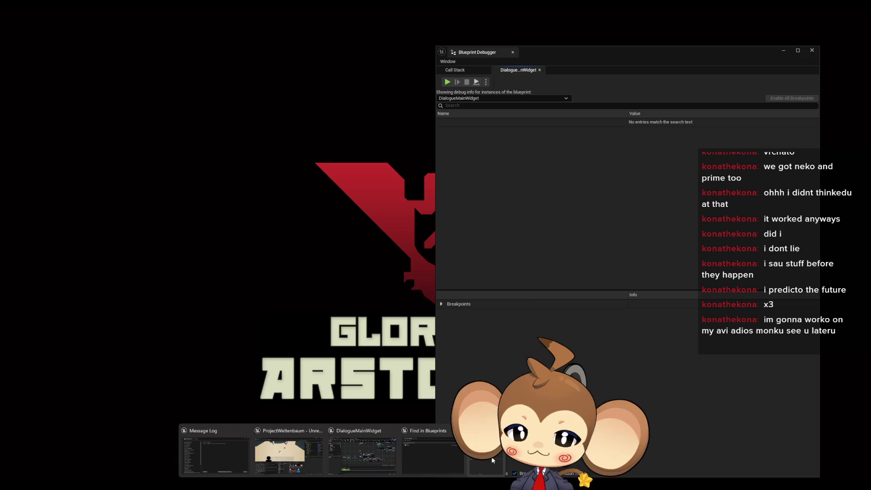
click(492, 457)
click(441, 123)
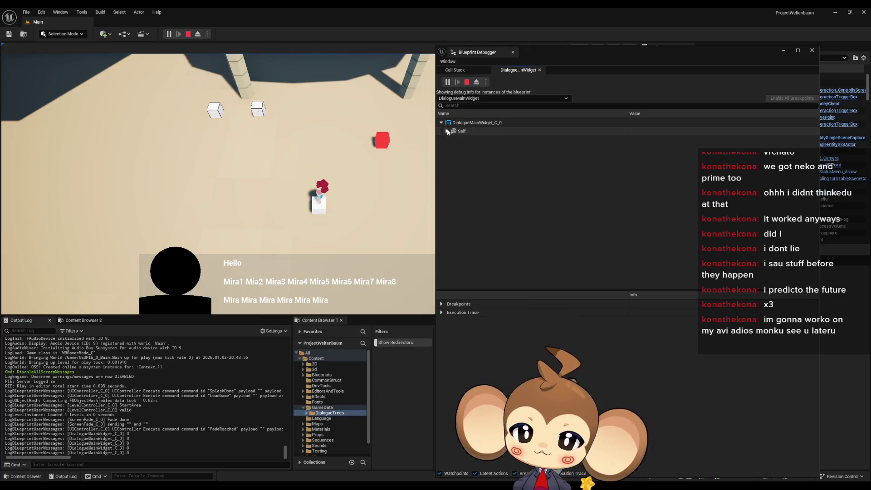
click(447, 131)
scroll(463, 266, down, 8)
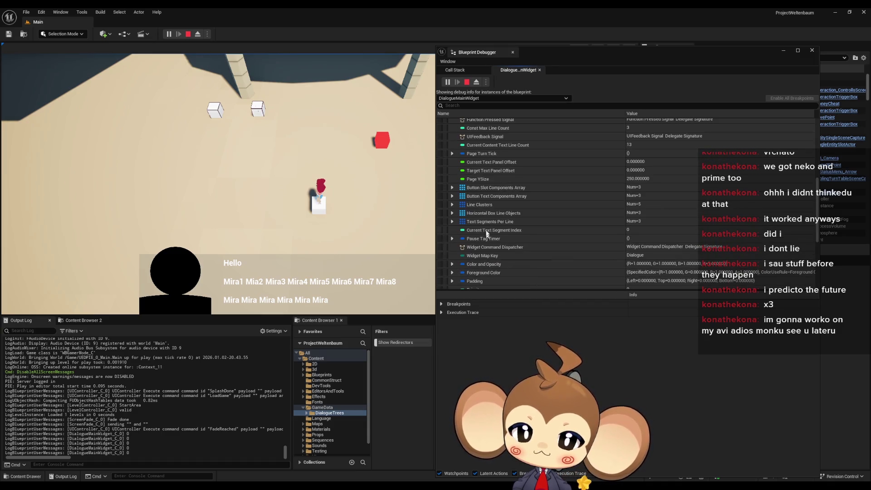
click(452, 204)
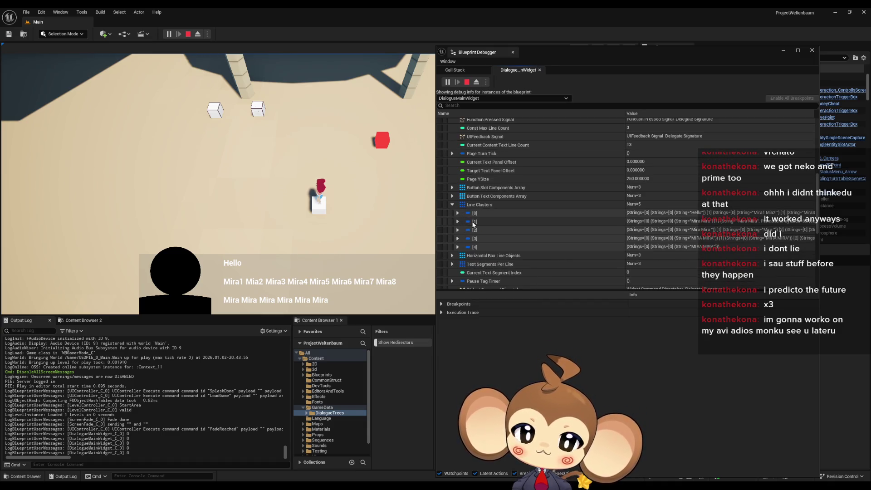
- Expand [1] > Strings > [0] > Strings > [1] > DoOncePayloads > [0], revealing Command p, Payload 2
click(458, 222)
click(463, 230)
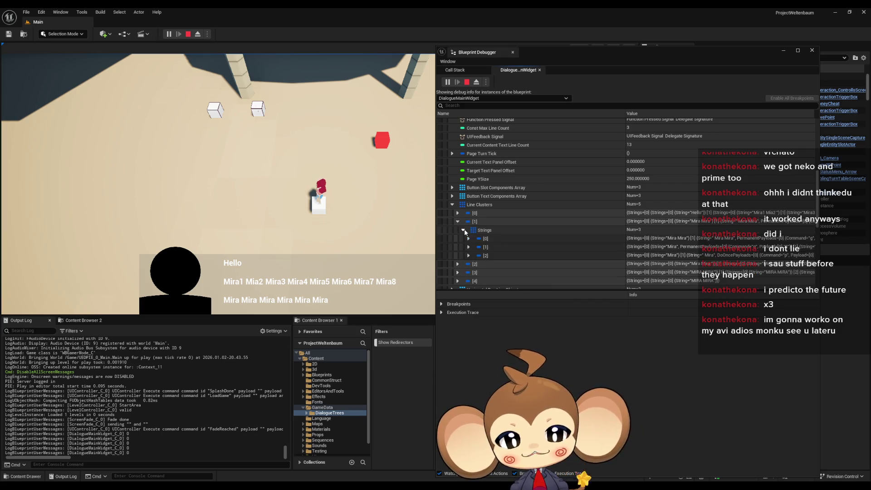
click(469, 238)
click(474, 247)
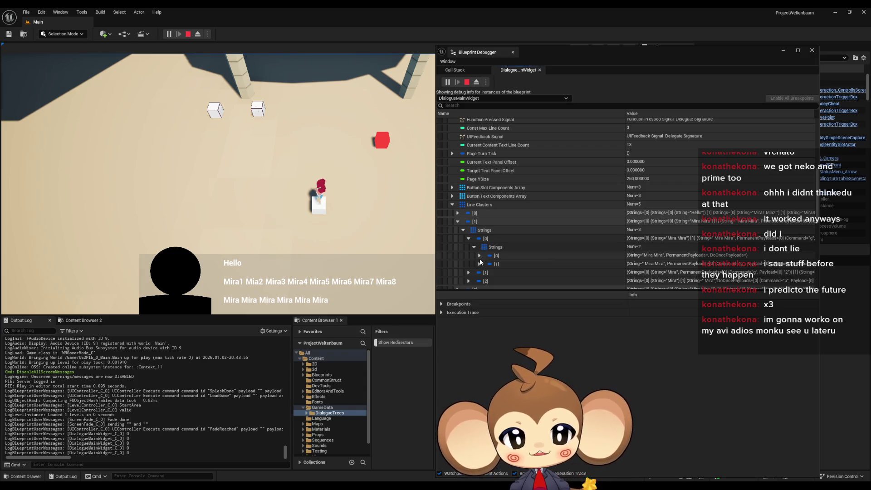
click(479, 263)
scroll(526, 236, down, 2)
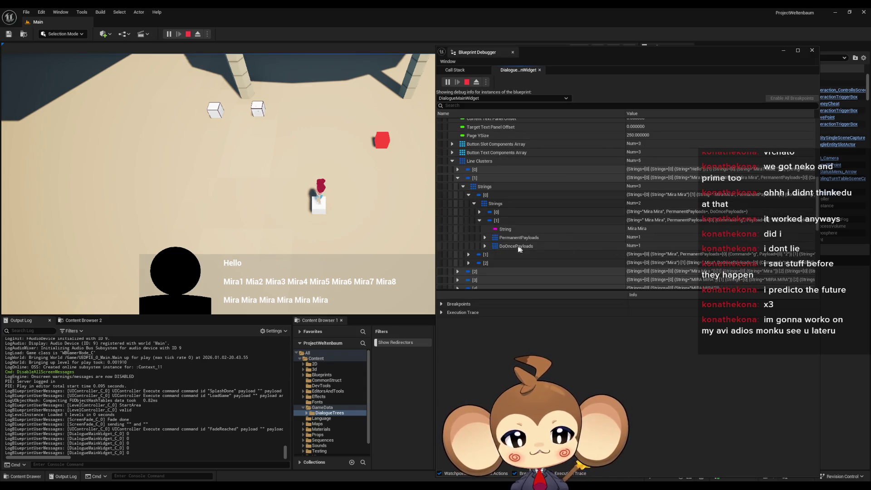
click(484, 245)
click(491, 254)
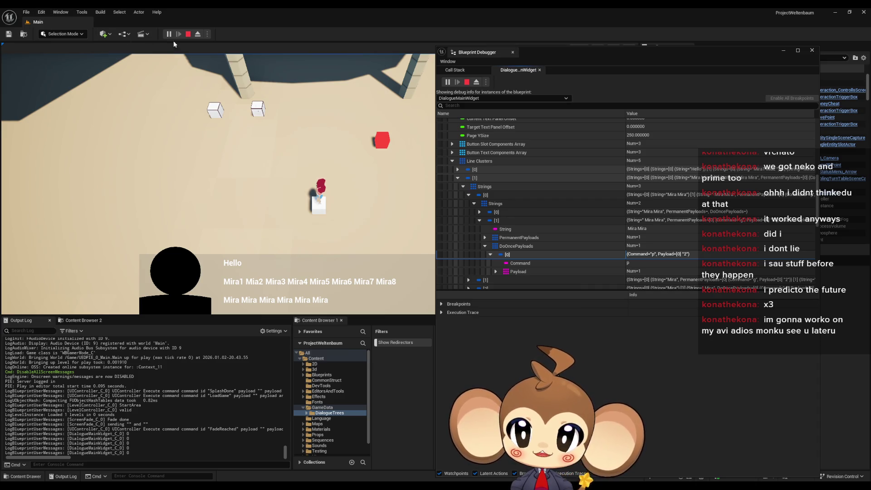
- Stop the play-test and inspect the Current Line variable node in DialogueMainWidget
click(189, 34)
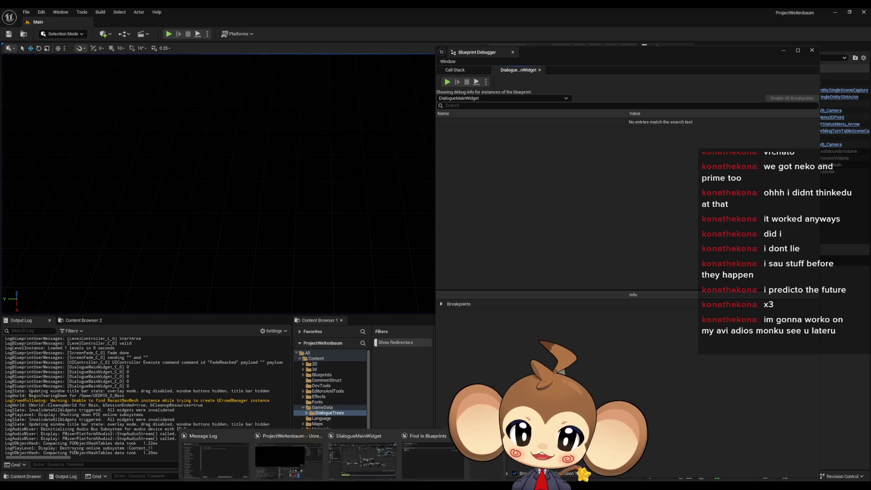
click(388, 457)
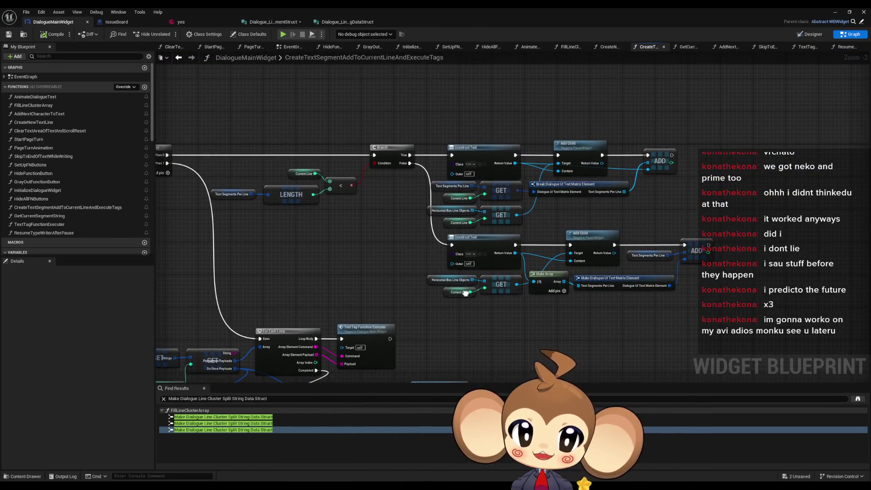
scroll(540, 262, up, 2)
click(434, 302)
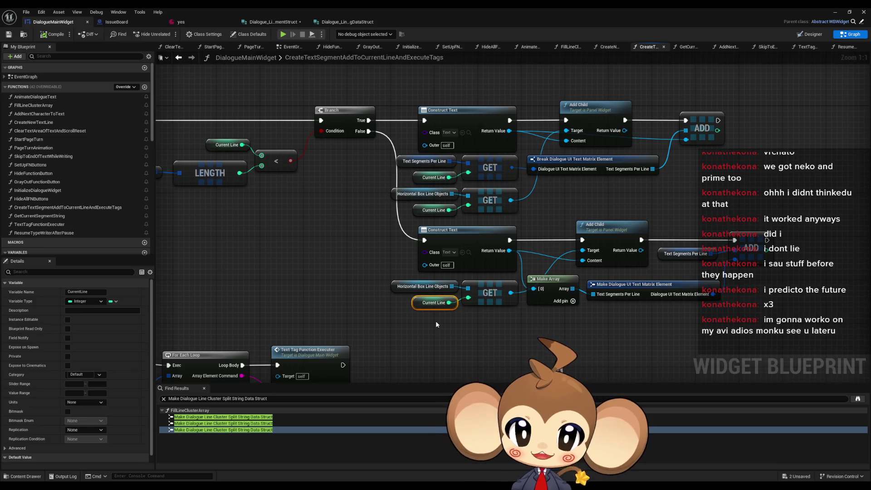
- Select the CreateTextSegment function entry node and bring up its context actions
drag(357, 236, 799, 293)
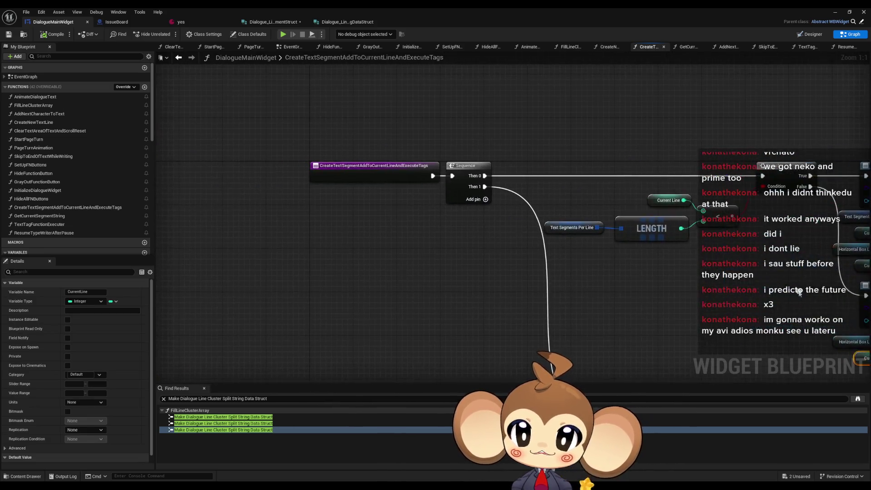
drag(316, 132, 350, 197)
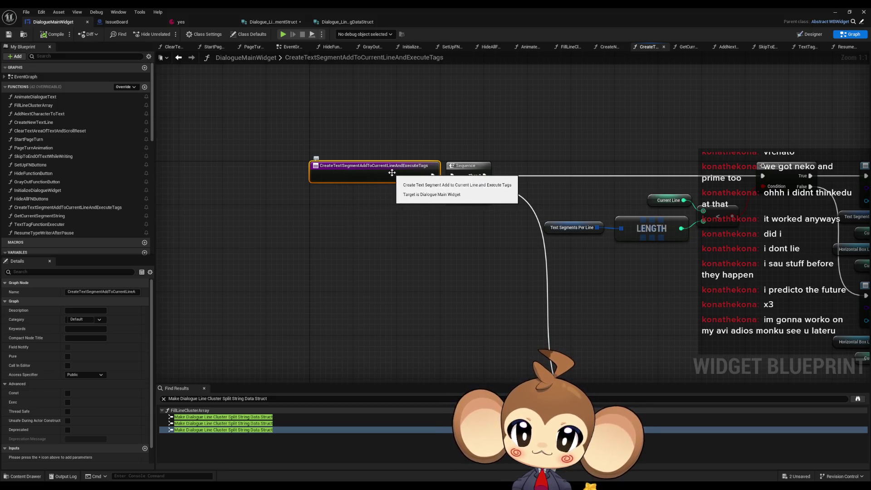
scroll(331, 151, down, 4)
scroll(271, 136, up, 2)
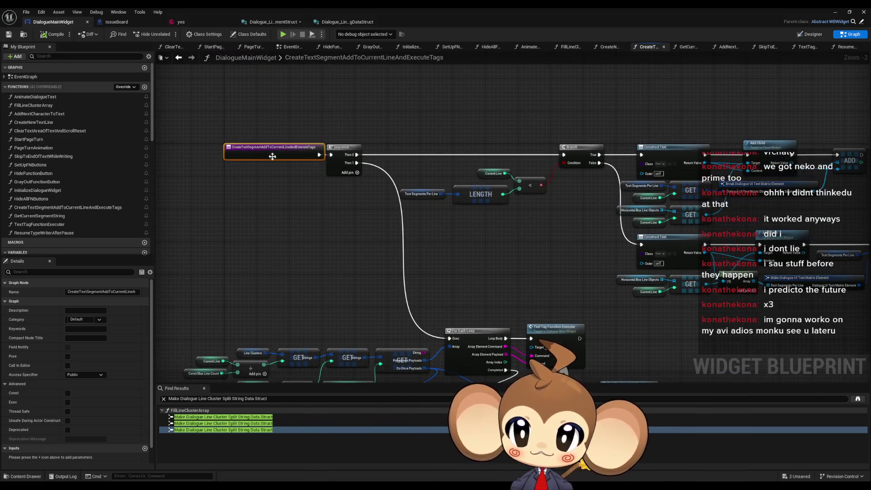
right_click(267, 148)
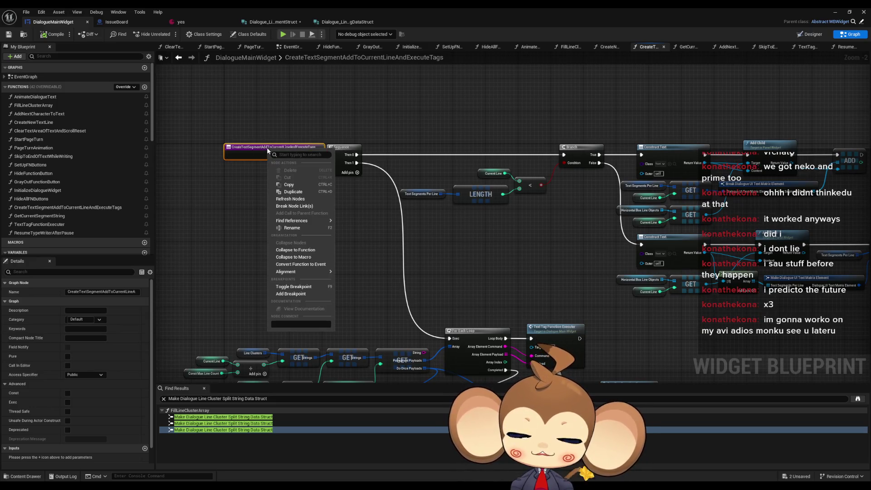
mouse_move(267, 150)
mouse_down()
mouse_move(319, 77)
mouse_move(317, 64)
mouse_up()
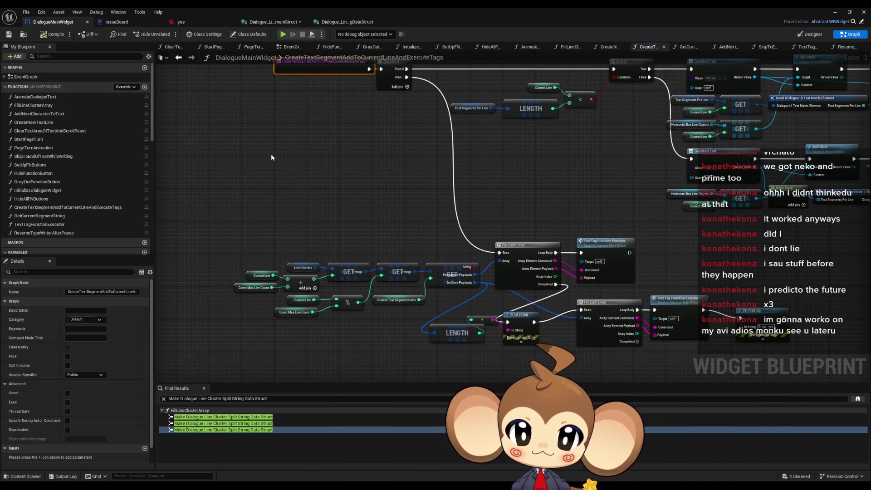
mouse_move(489, 156)
mouse_down()
mouse_move(365, 219)
mouse_move(197, 211)
mouse_up()
scroll(558, 172, up, 2)
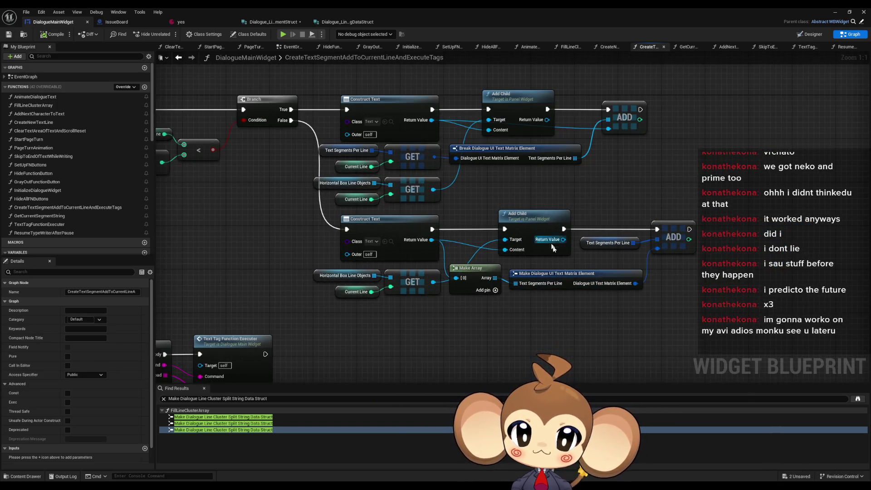
scroll(567, 256, down, 4)
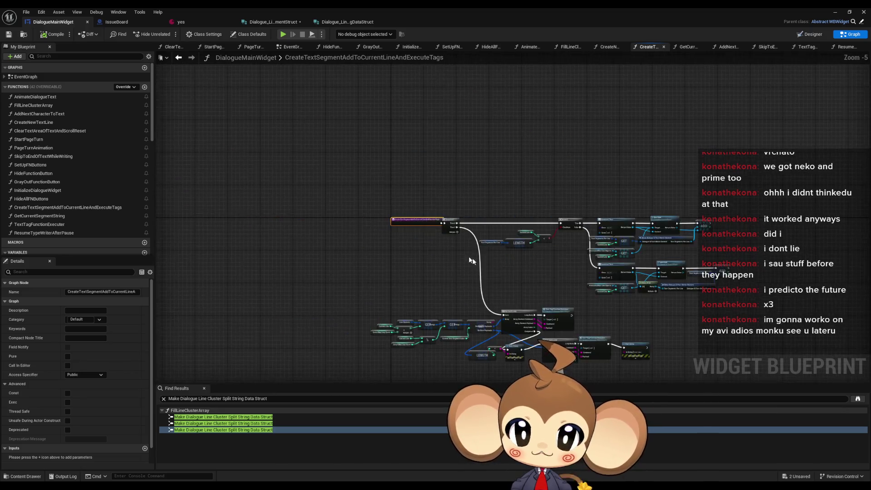
scroll(335, 168, up, 4)
right_click(345, 168)
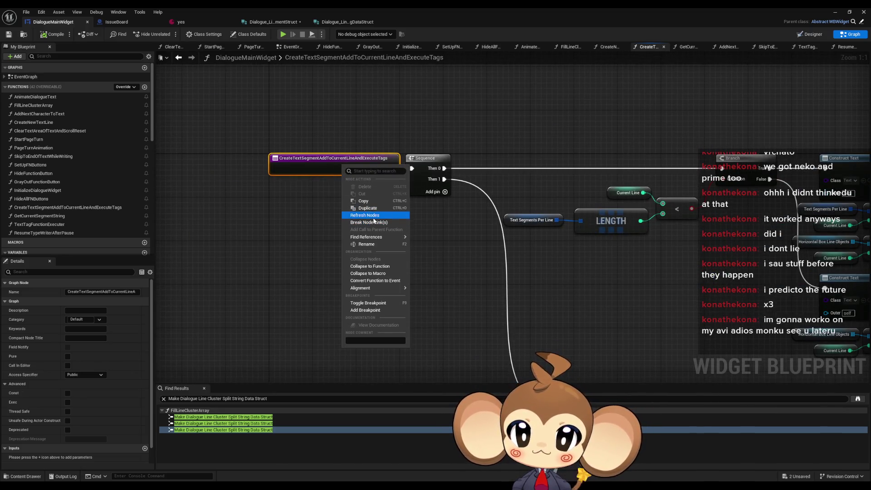
- Find all references to CreateTextSegmentAddToCurrentLineAndExecuteTags by class member
mouse_move(377, 236)
click(445, 257)
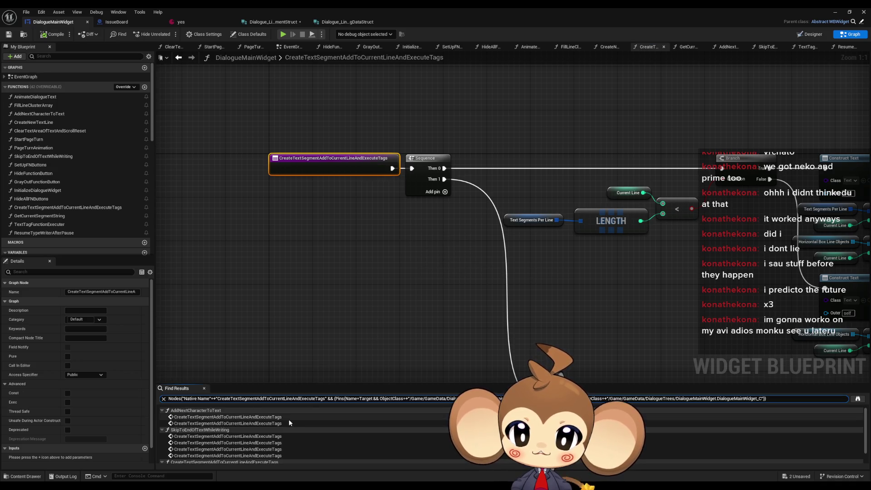
scroll(437, 316, down, 3)
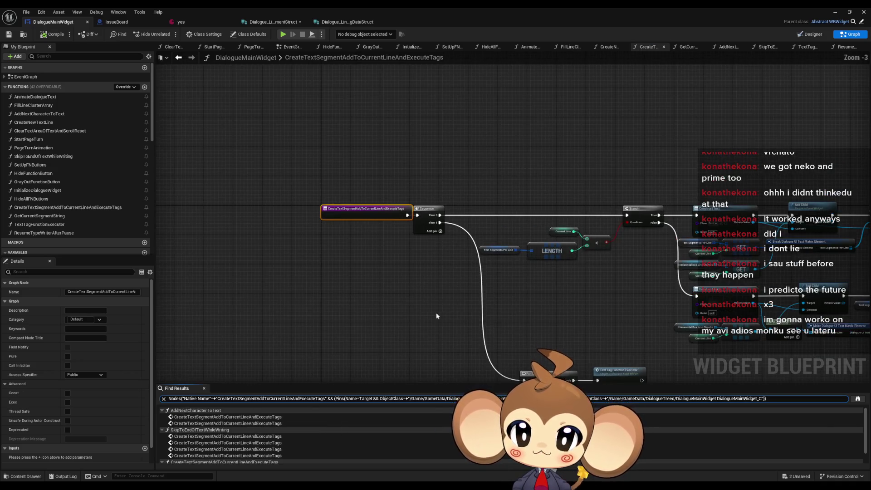
scroll(543, 312, up, 3)
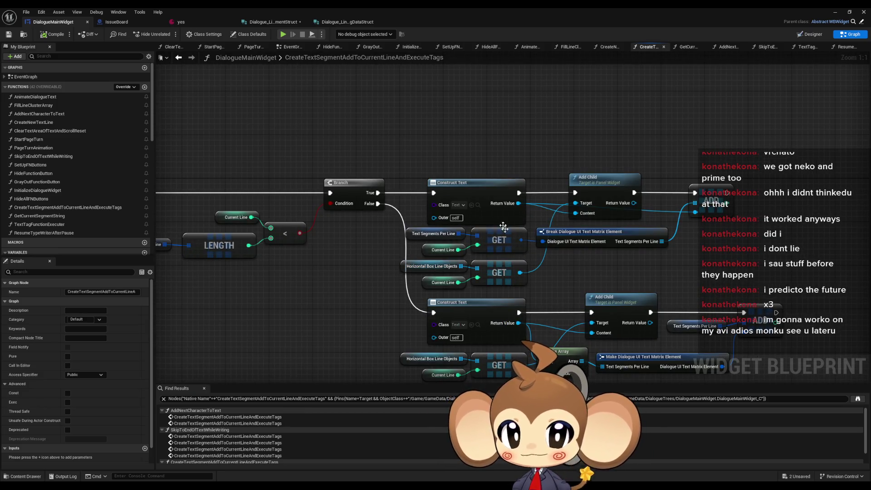
- Jump to the function's calls inside AddNextCharacterToText
click(201, 417)
click(196, 423)
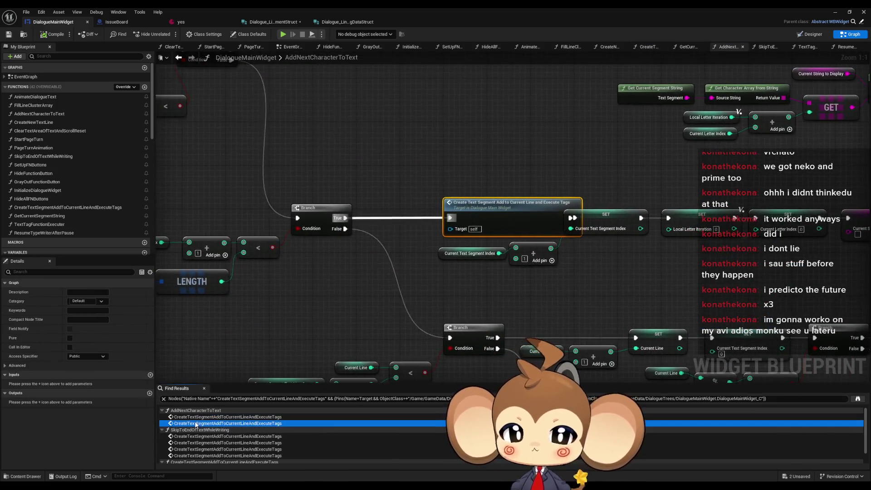
scroll(349, 231, down, 6)
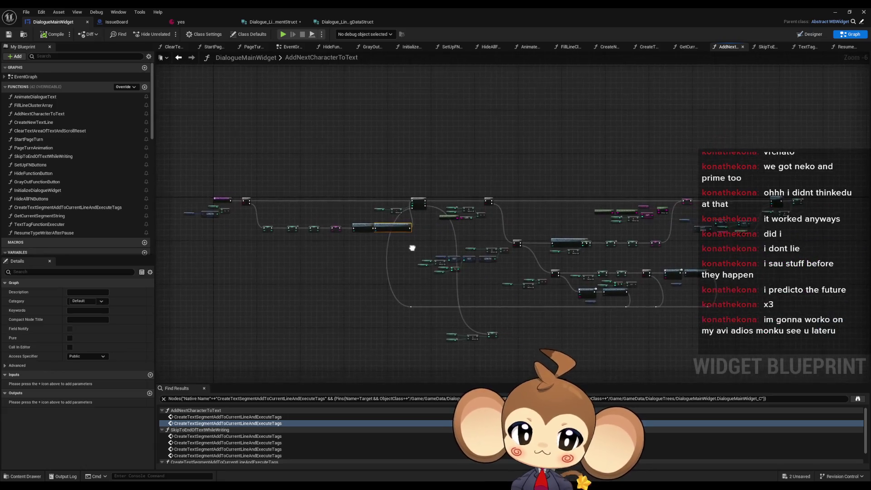
scroll(227, 433, down, 1)
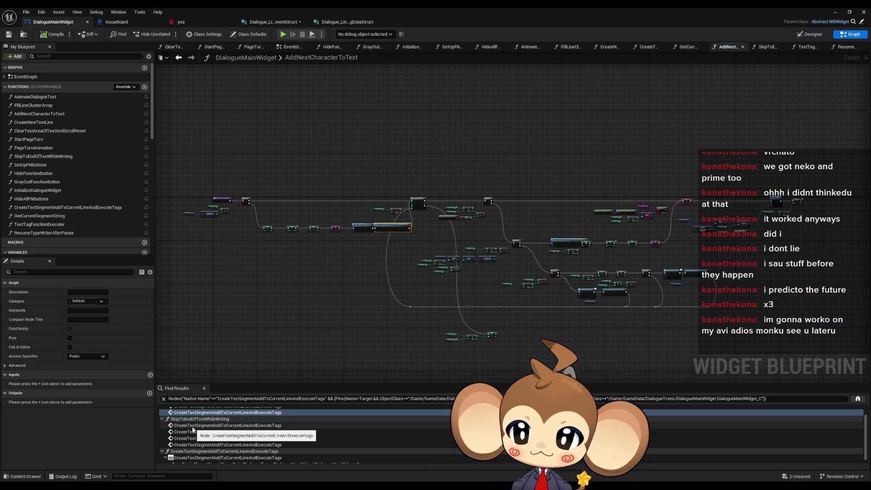
scroll(388, 259, up, 4)
scroll(347, 227, up, 3)
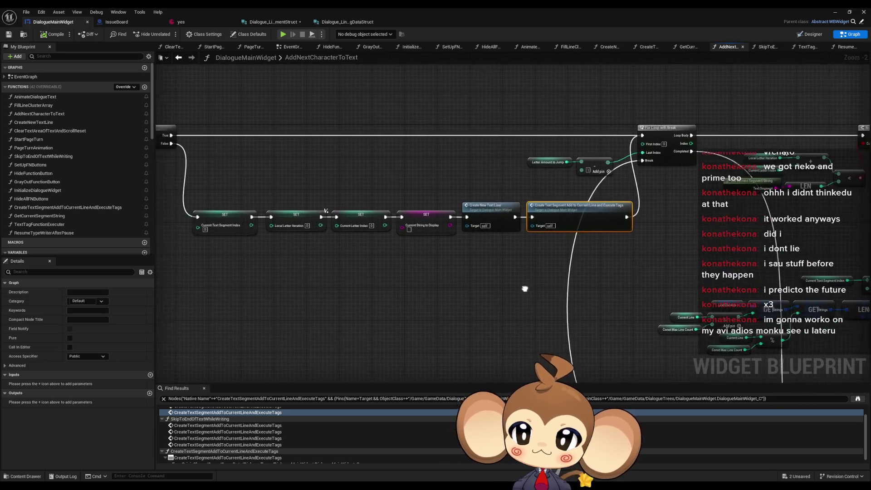
- Inspect the Local Letter Iteration and Current Text Segment Index SET nodes, opening the latter's actions
drag(400, 177, 434, 261)
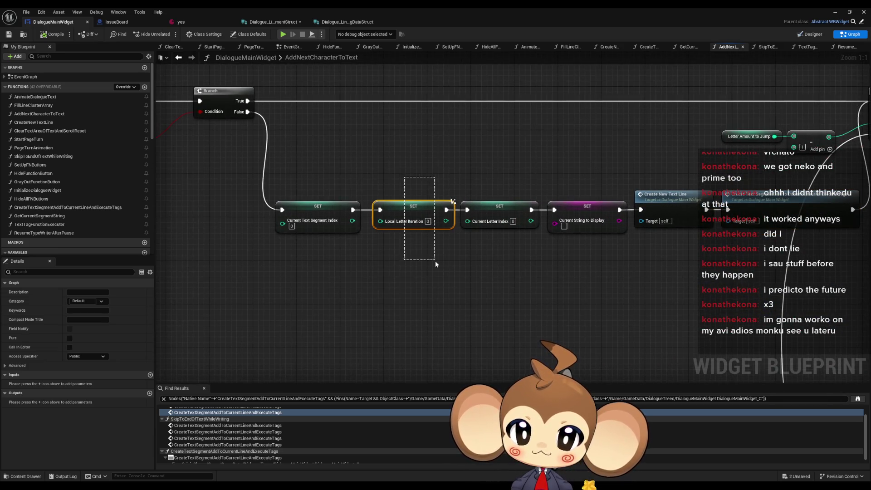
drag(325, 267, 325, 269)
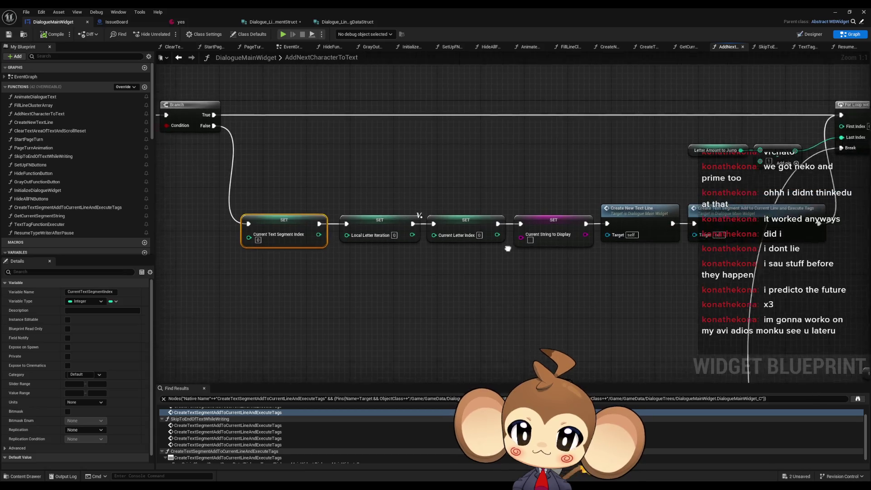
scroll(483, 253, down, 3)
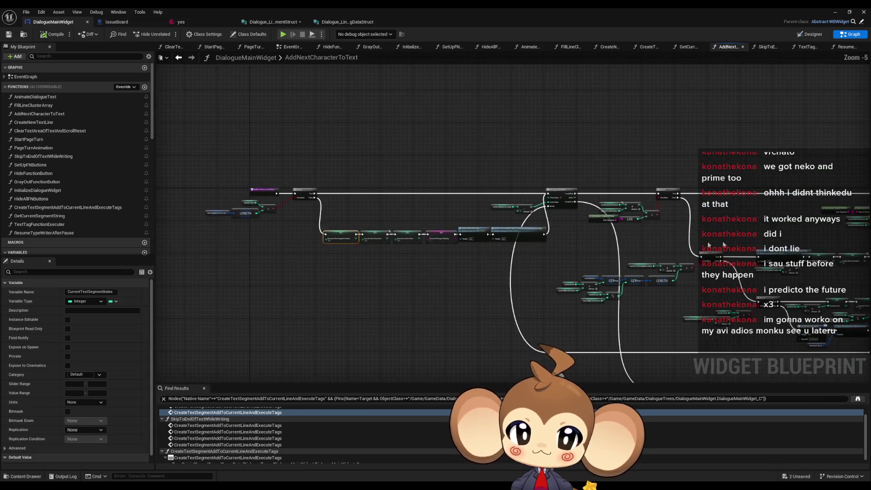
scroll(562, 257, up, 3)
scroll(491, 159, down, 5)
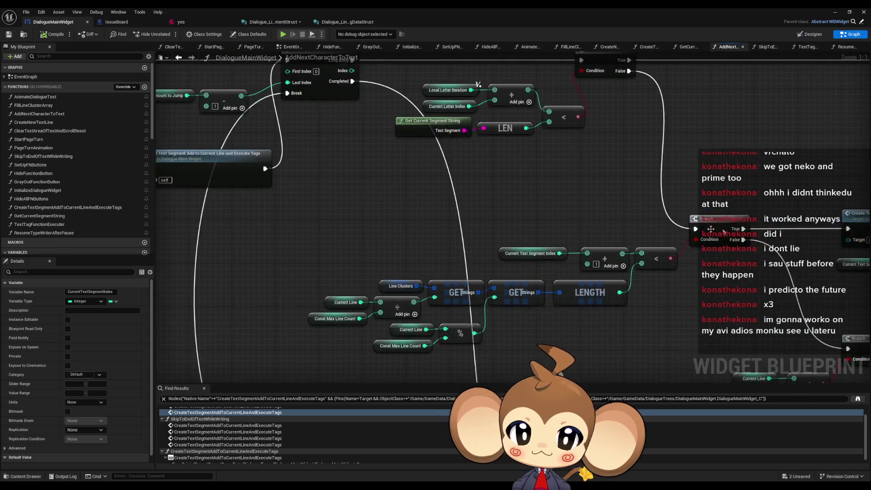
scroll(482, 200, up, 5)
right_click(437, 198)
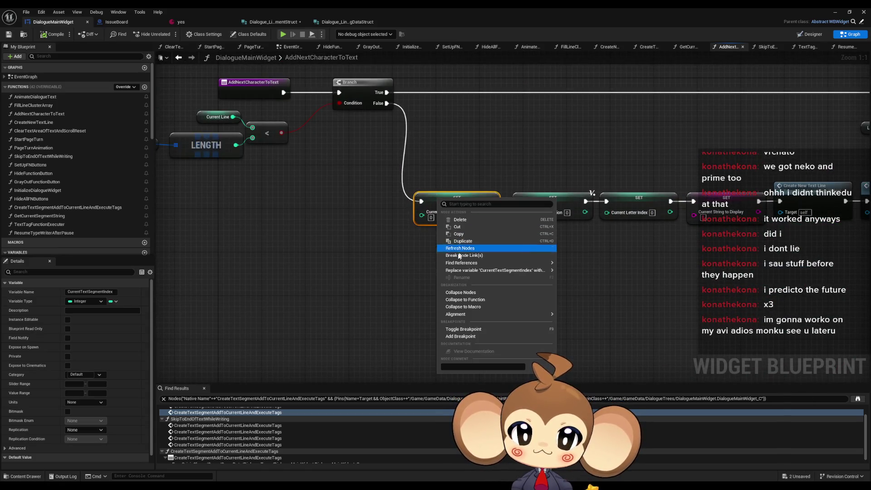
- Find references to CurrentTextSegmentIndex and jump to where it is set
mouse_move(527, 266)
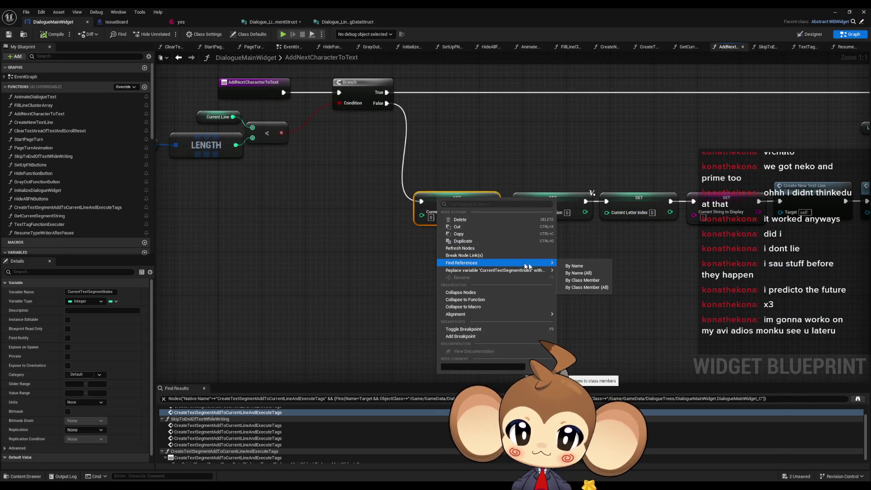
click(595, 283)
scroll(578, 287, down, 7)
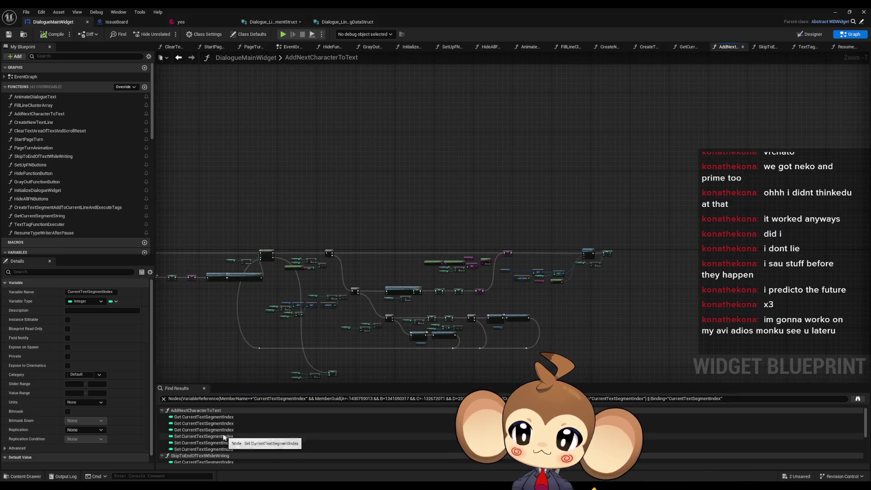
double_click(188, 435)
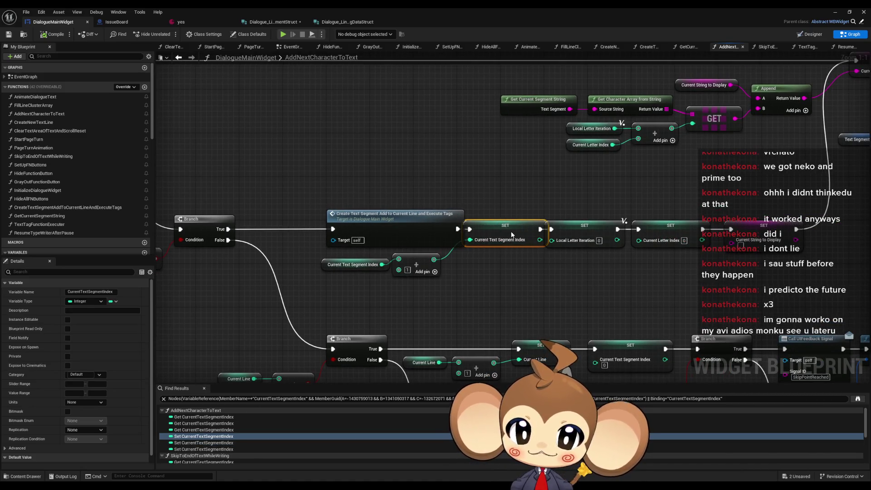
- Inspect the SET nodes and Create Text Segment call, briefly opening the function graph
drag(498, 200, 653, 257)
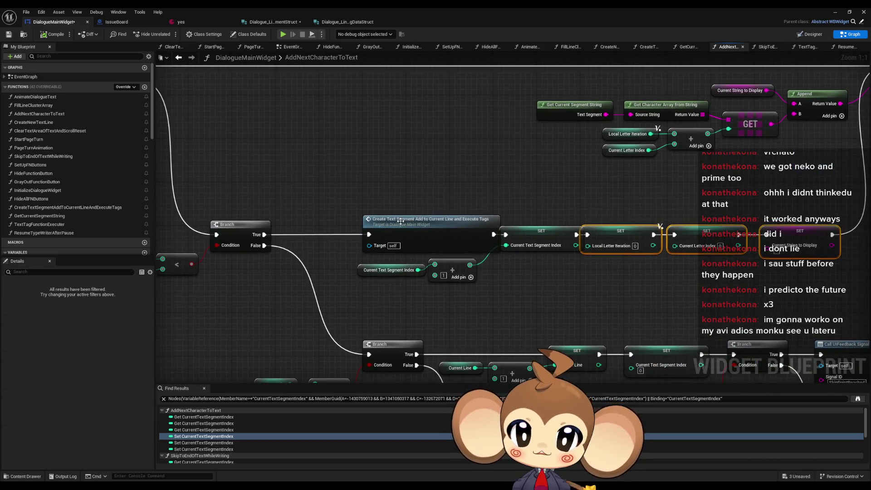
drag(414, 219, 393, 219)
click(393, 198)
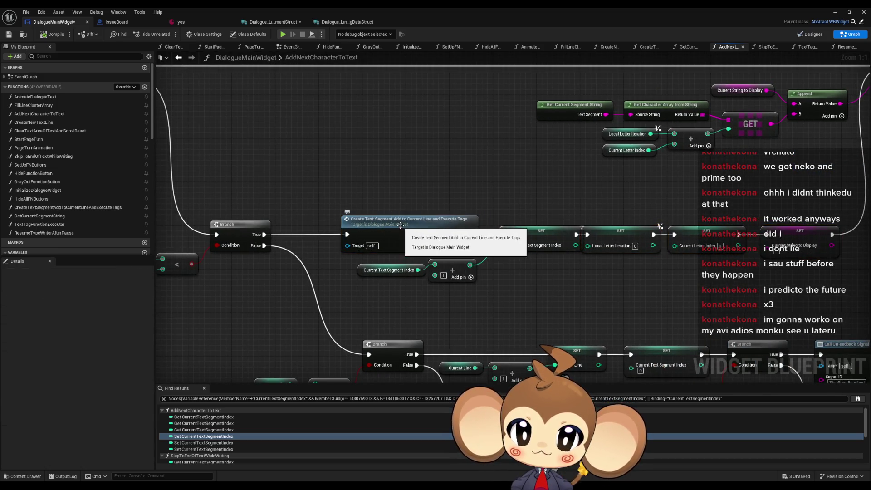
click(388, 269)
double_click(399, 219)
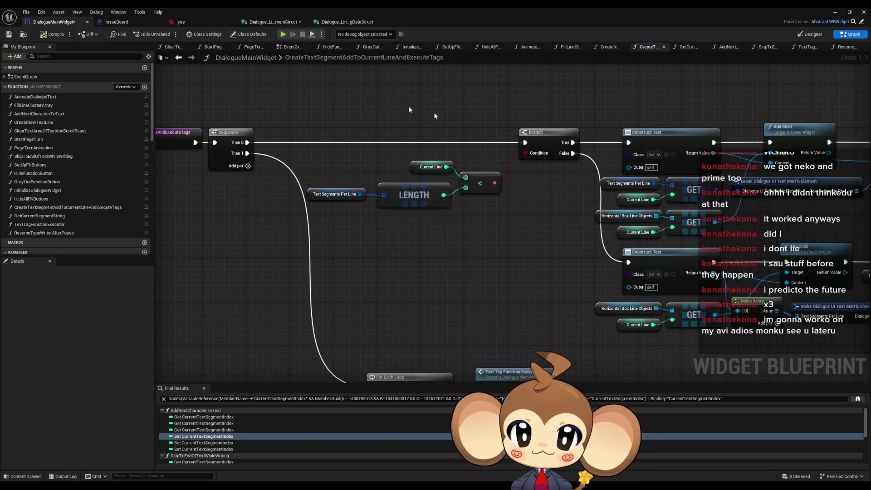
click(180, 58)
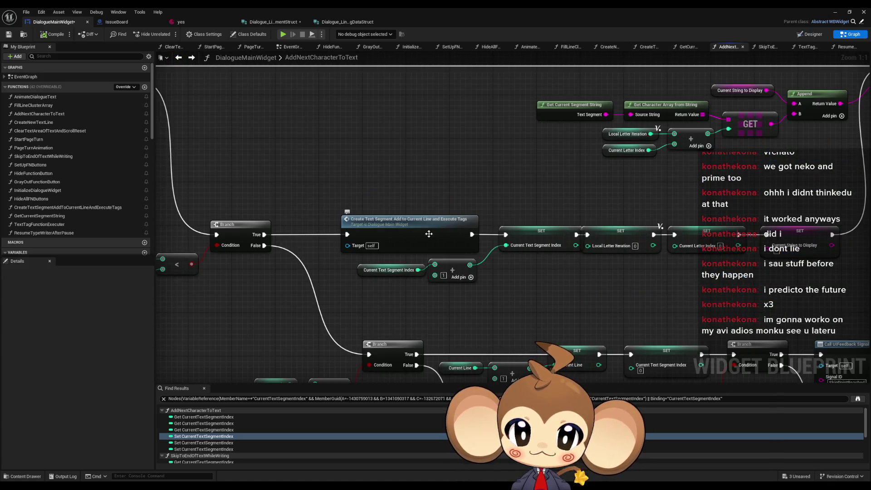
- Wire the segment index SET into Create Text Segment, feeding on to the Local Letter Iteration SET
drag(429, 233, 510, 185)
mouse_move(390, 284)
mouse_down()
mouse_move(513, 235)
mouse_move(265, 235)
mouse_up()
drag(417, 234, 428, 185)
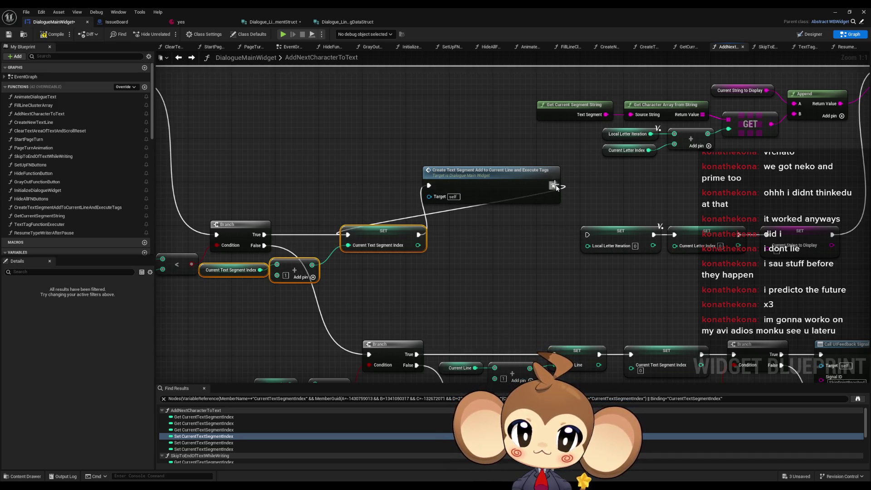
drag(553, 185, 587, 235)
drag(506, 179, 509, 228)
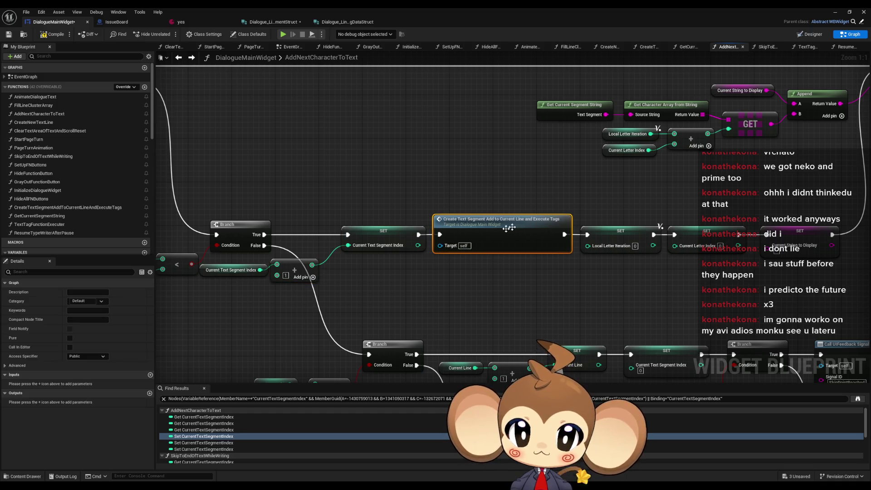
drag(240, 264, 251, 285)
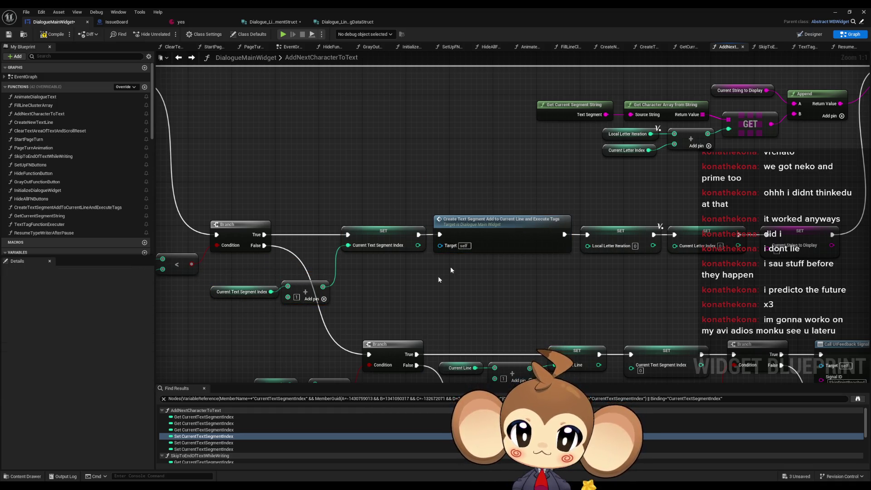
- Find all calls of CreateTextSegmentAddToCurrentLineAndExecuteTags and jump to the other calls
right_click(508, 234)
mouse_move(521, 309)
click(570, 321)
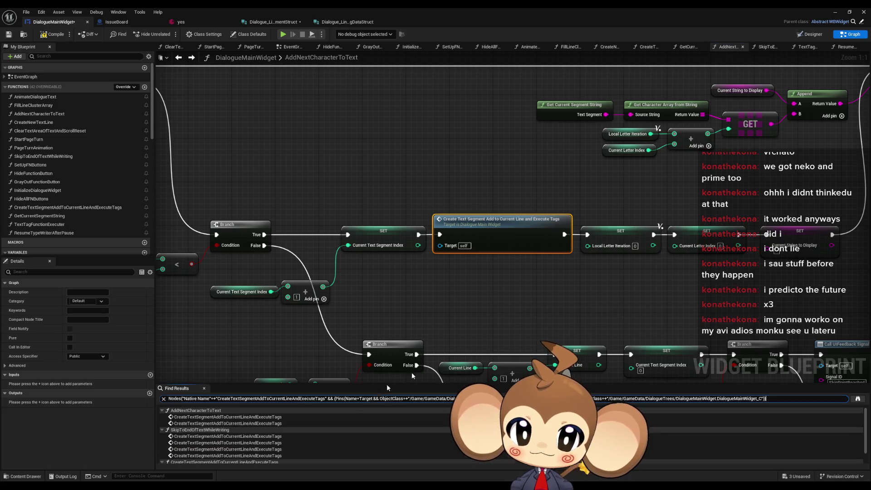
click(191, 422)
click(191, 416)
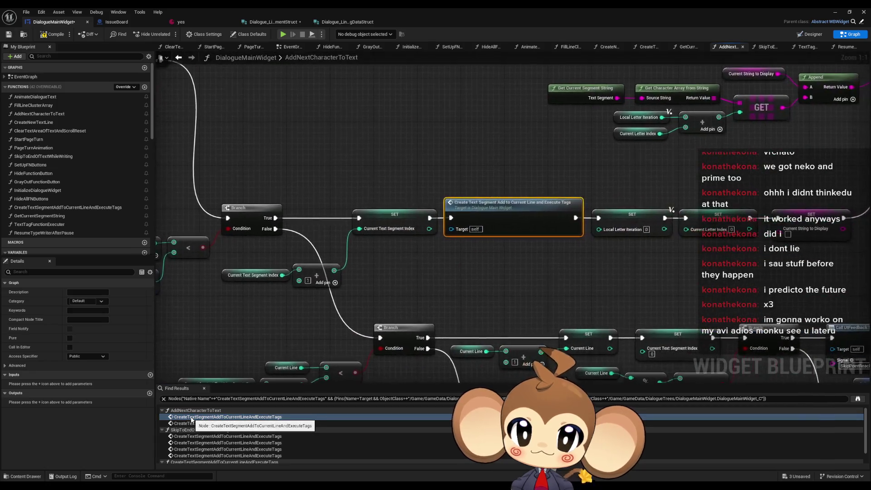
- Open the CreateTextSegment calls in SkipToEndOfTextWhileWriting and make room around the index SET node
click(191, 436)
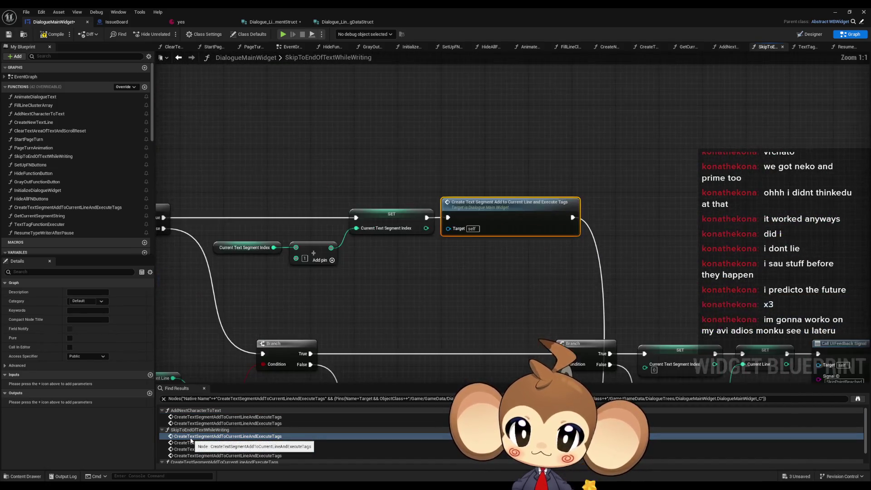
click(191, 443)
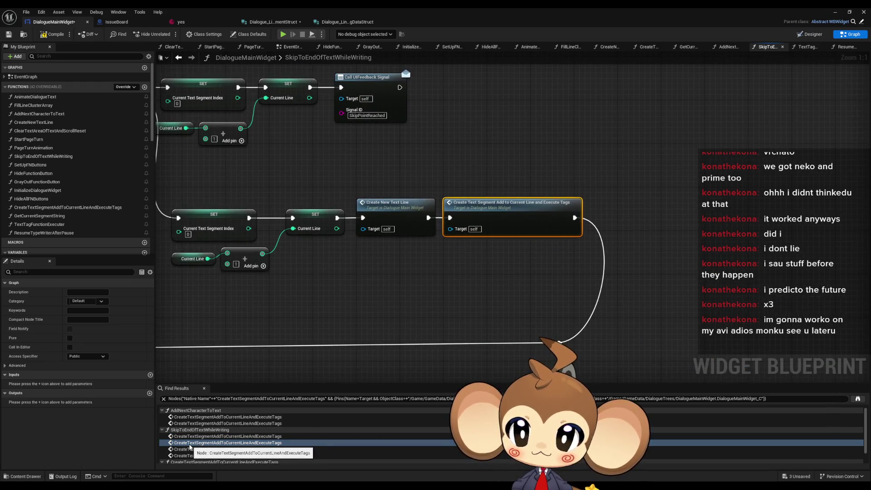
click(190, 449)
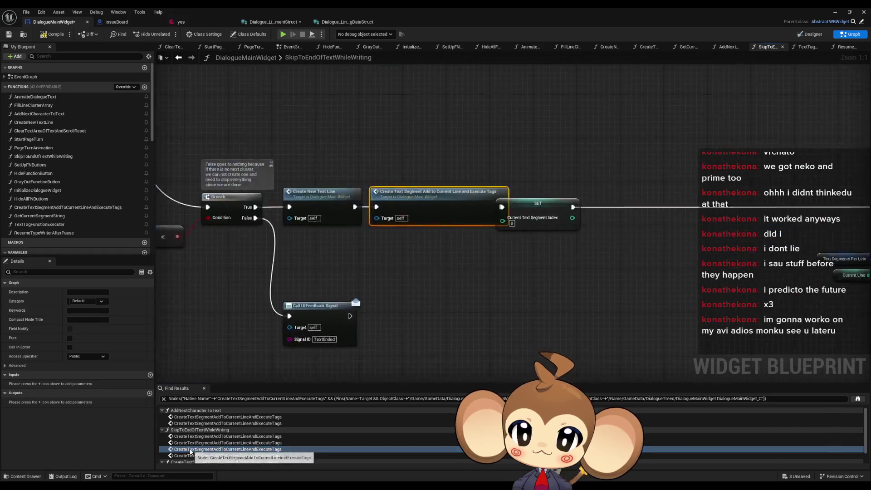
mouse_move(609, 221)
mouse_down()
mouse_move(647, 222)
mouse_move(506, 238)
mouse_up()
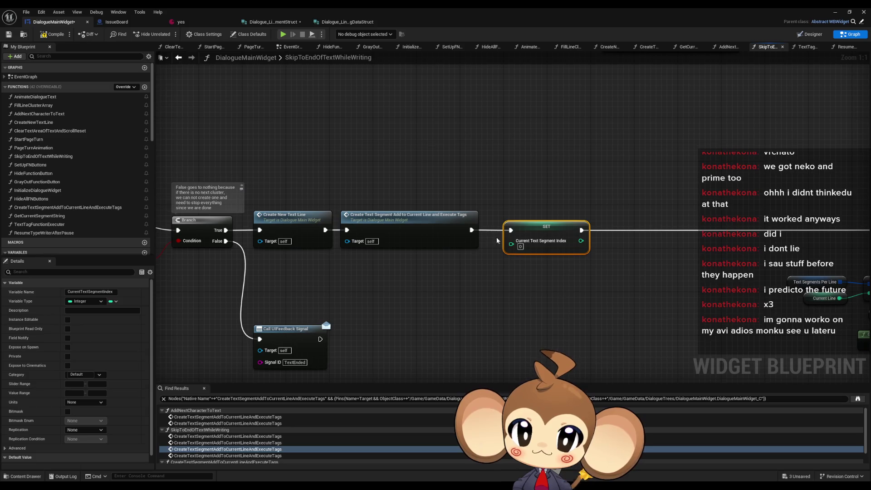
drag(400, 170, 635, 278)
drag(405, 217, 486, 216)
click(499, 280)
mouse_move(631, 233)
mouse_down()
mouse_move(524, 229)
mouse_move(402, 164)
mouse_move(386, 169)
mouse_up()
mouse_move(582, 238)
mouse_down()
mouse_move(247, 269)
mouse_move(725, 261)
mouse_up()
- Place the index SET between Create New Text Line and the Create Text Segment call, continuing to SetText
drag(325, 269, 639, 264)
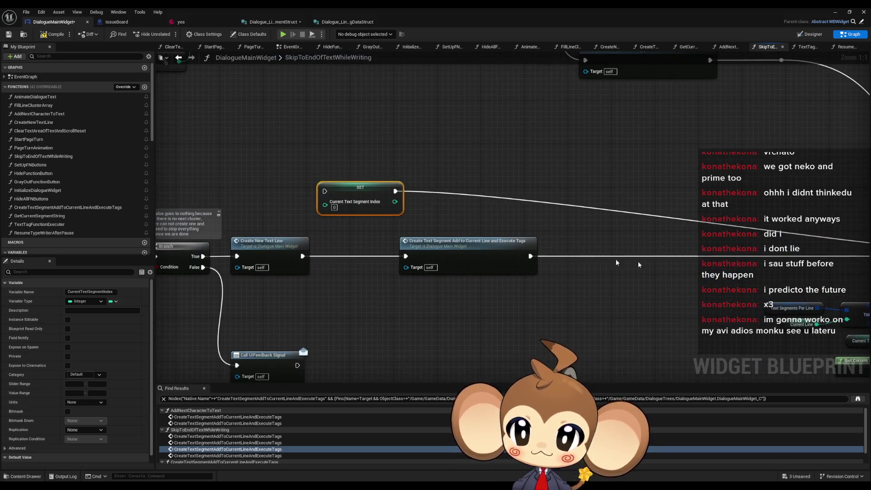
drag(393, 194, 397, 261)
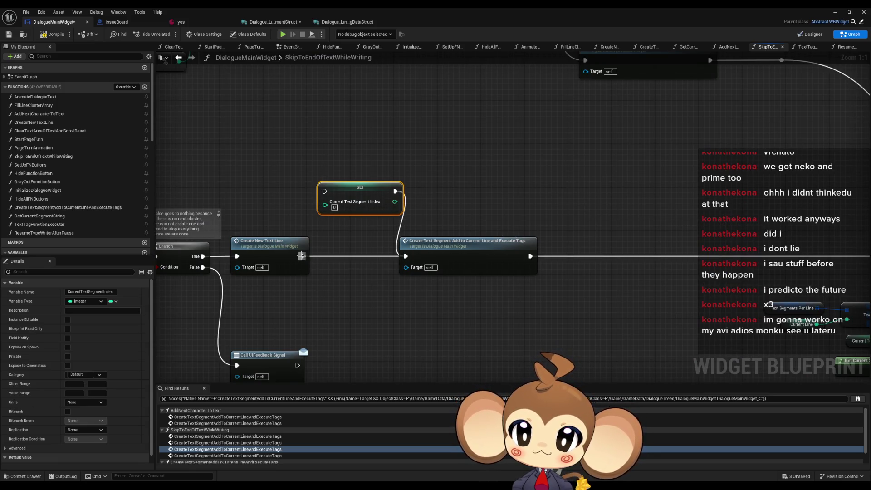
drag(301, 256, 324, 191)
drag(382, 198, 377, 258)
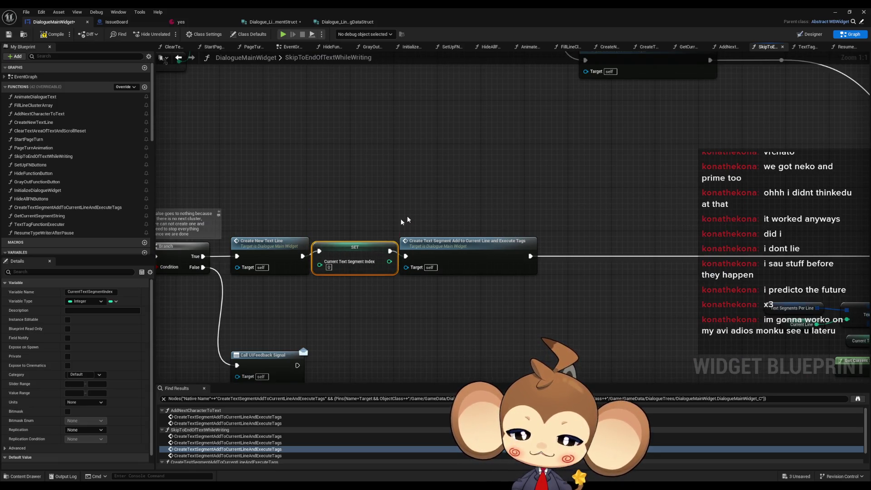
mouse_move(401, 221)
mouse_down()
mouse_move(335, 257)
mouse_move(373, 262)
mouse_up()
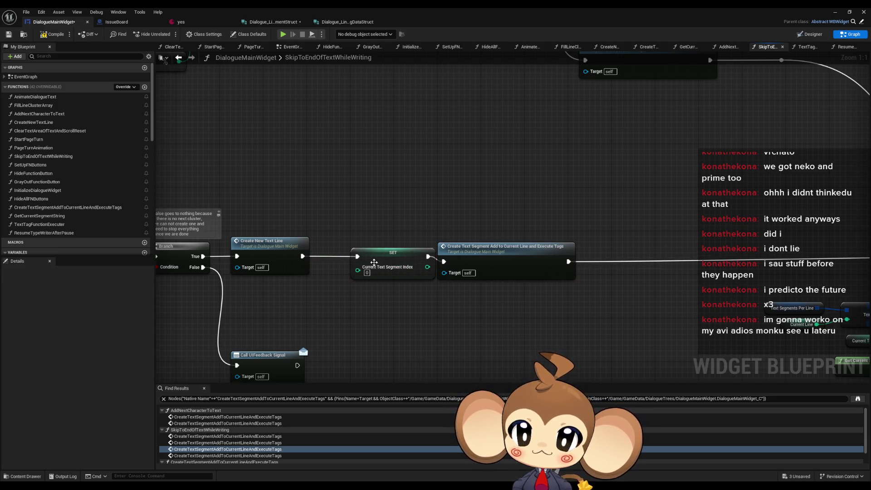
drag(486, 261, 496, 255)
drag(402, 259, 387, 258)
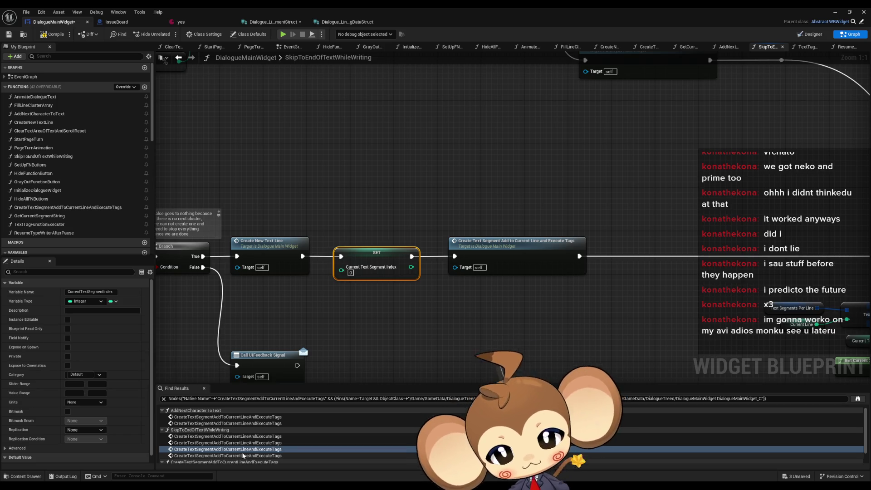
- Review the remaining Create Text Segment calls and their Branch logic via Find Results
click(240, 458)
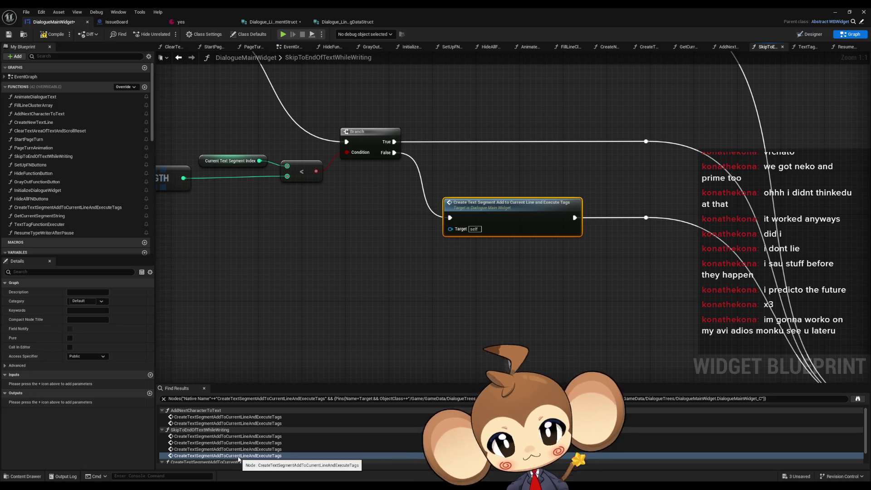
drag(325, 255, 453, 314)
scroll(453, 314, down, 2)
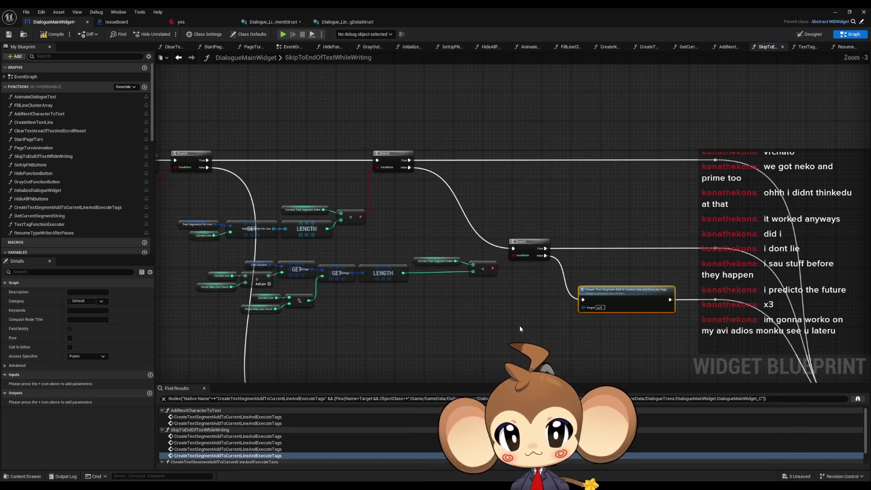
mouse_move(459, 276)
mouse_down()
mouse_move(679, 281)
mouse_move(313, 250)
mouse_move(326, 179)
mouse_up()
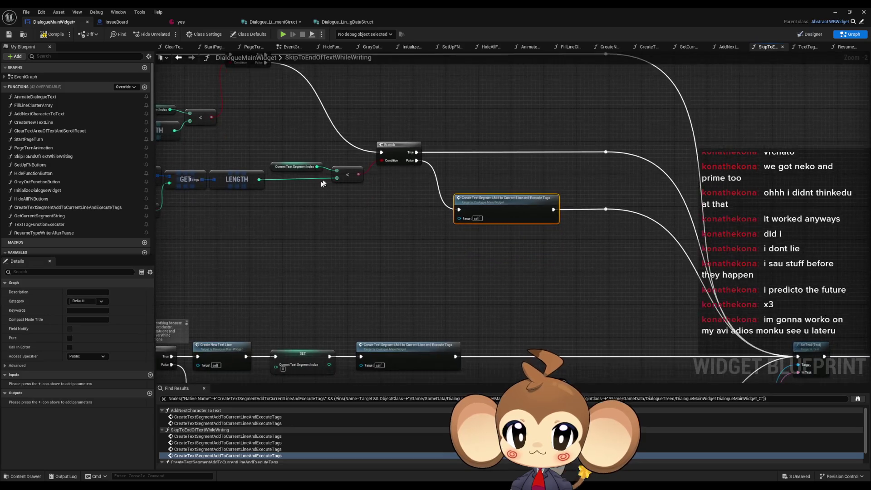
scroll(416, 200, down, 1)
mouse_move(474, 246)
mouse_down()
mouse_move(417, 199)
mouse_move(531, 210)
mouse_move(569, 261)
mouse_up()
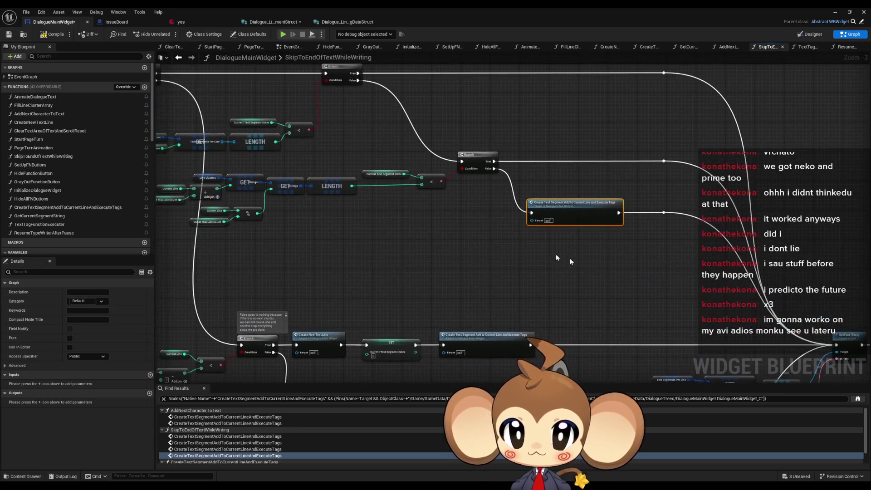
mouse_move(522, 181)
mouse_down()
mouse_move(667, 195)
mouse_move(546, 261)
mouse_move(676, 207)
mouse_move(584, 176)
mouse_up()
scroll(557, 186, up, 2)
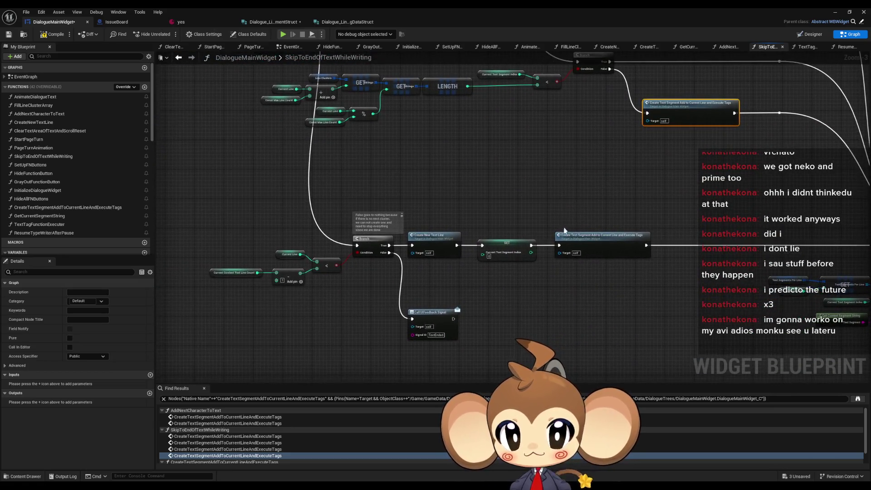
mouse_move(555, 233)
mouse_down()
mouse_move(504, 227)
mouse_move(479, 245)
mouse_up()
click(205, 456)
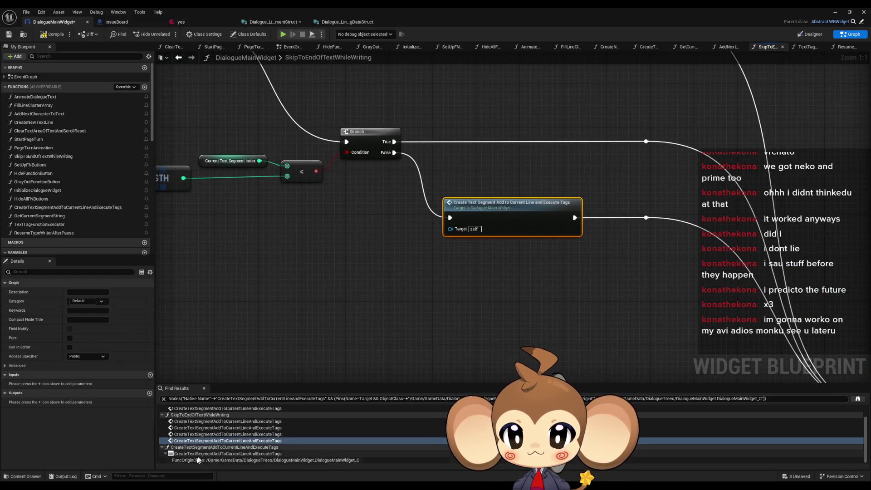
- Compile the dialogue widget, then play-test via Load Game and advance a page of Mira dialogue
click(43, 34)
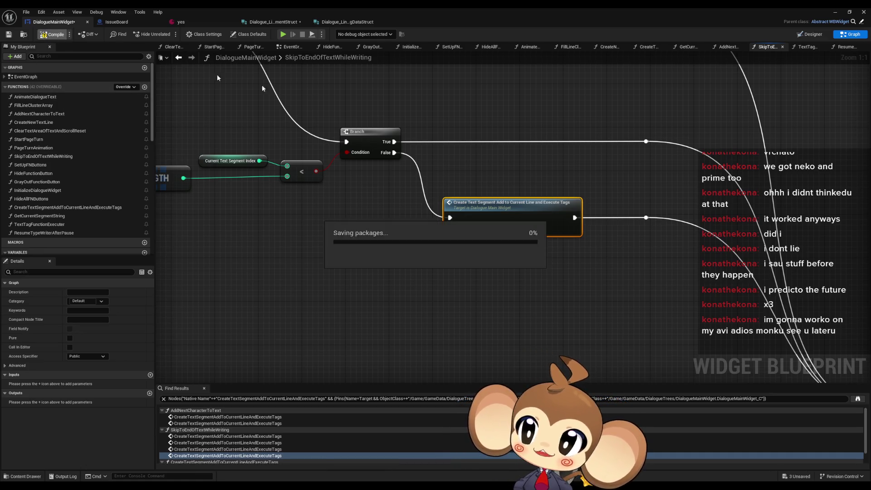
click(836, 12)
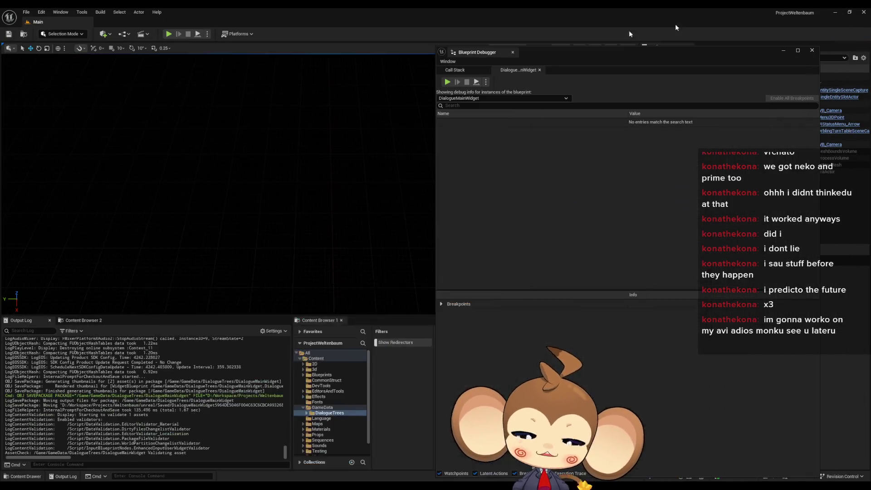
click(169, 33)
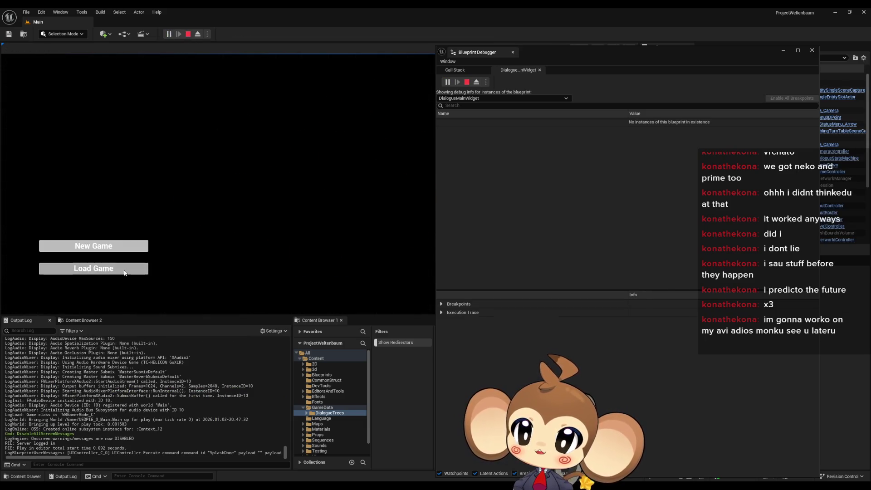
click(121, 270)
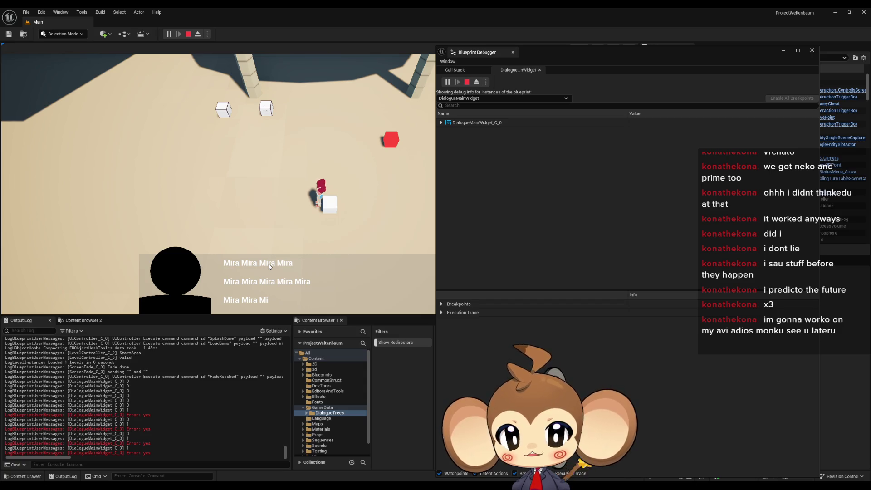
click(288, 295)
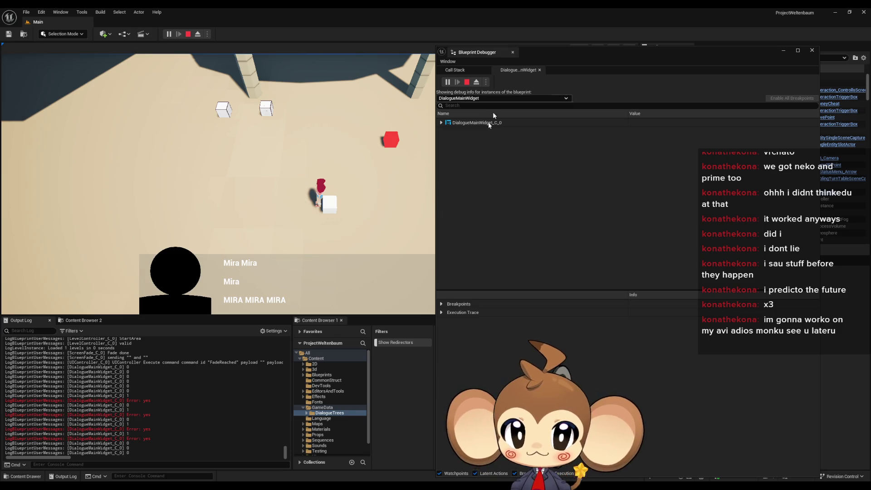
- Open the yes dialogue asset, edit and commit Index[0]'s English text, then minimize its editor
mouse_move(322, 485)
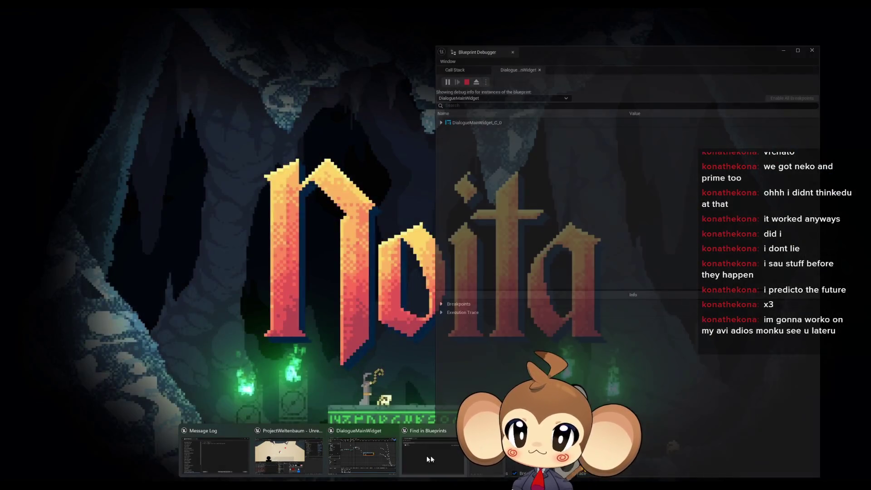
click(431, 460)
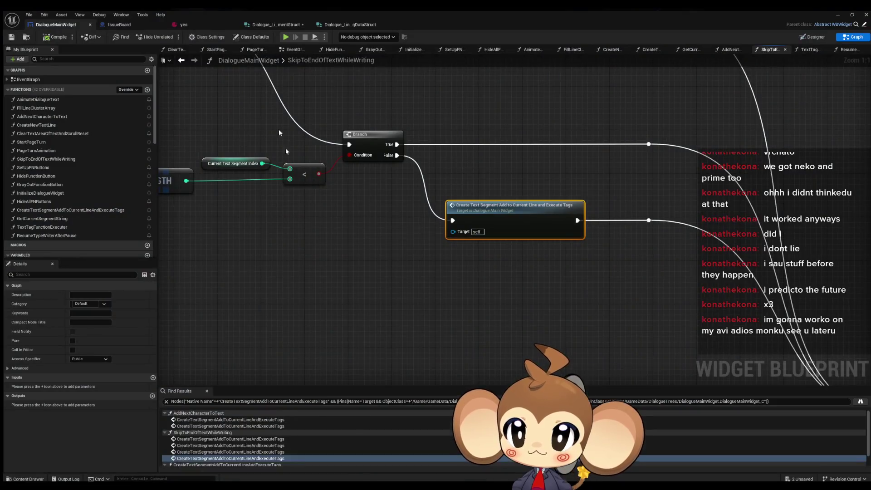
click(184, 21)
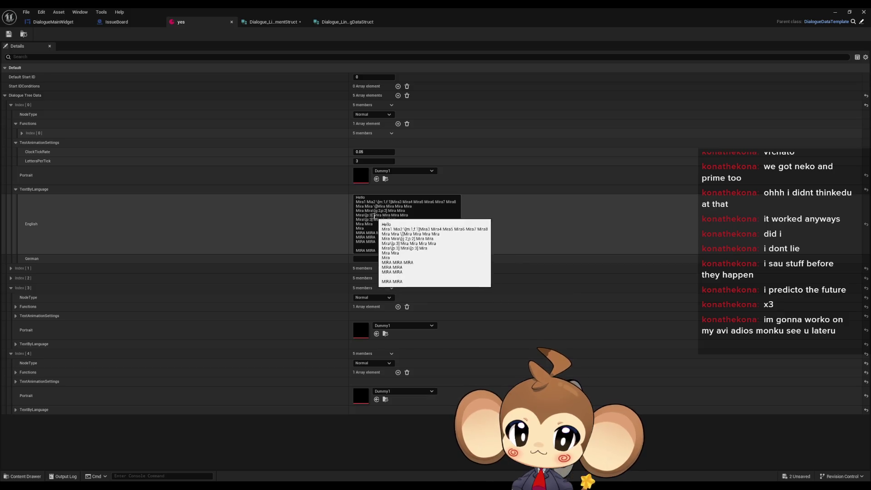
click(394, 218)
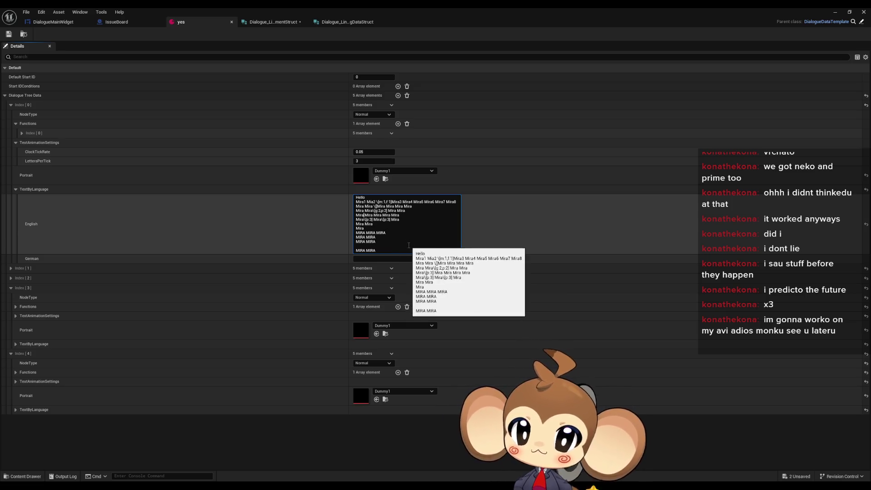
click(8, 35)
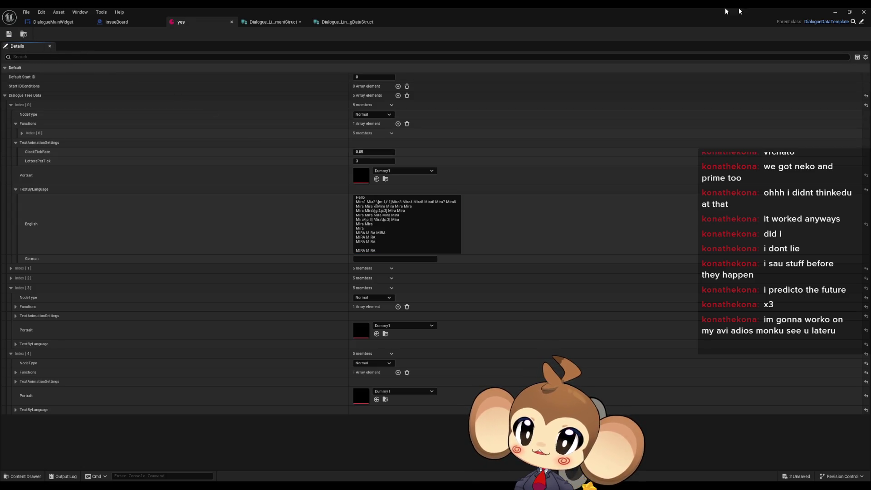
click(836, 13)
- Relaunch the play-test, load the game and advance through three dialogue pages
click(188, 35)
click(173, 34)
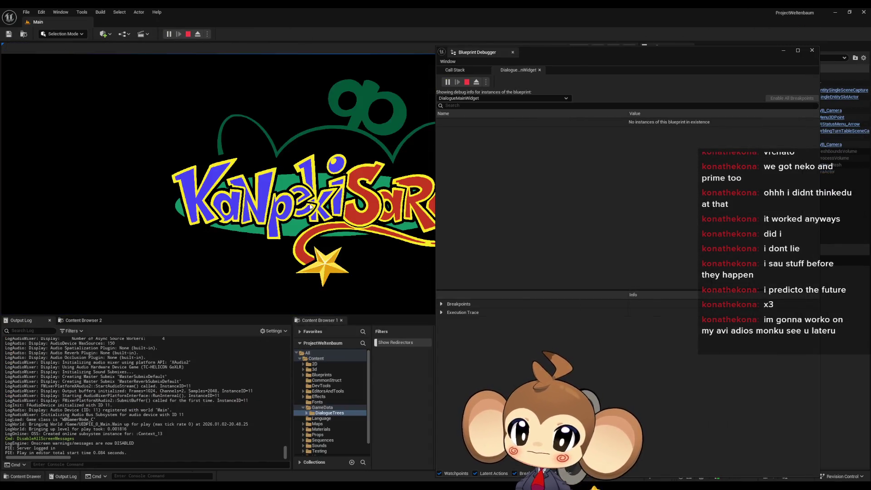
click(116, 268)
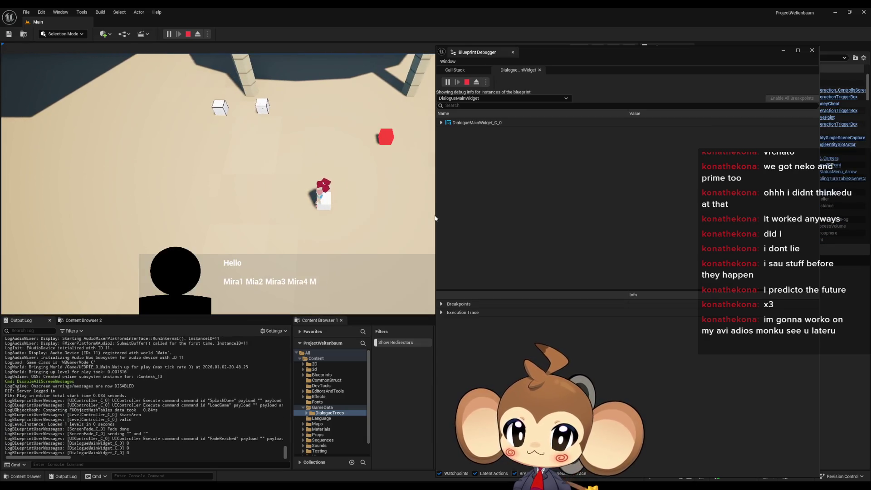
click(434, 220)
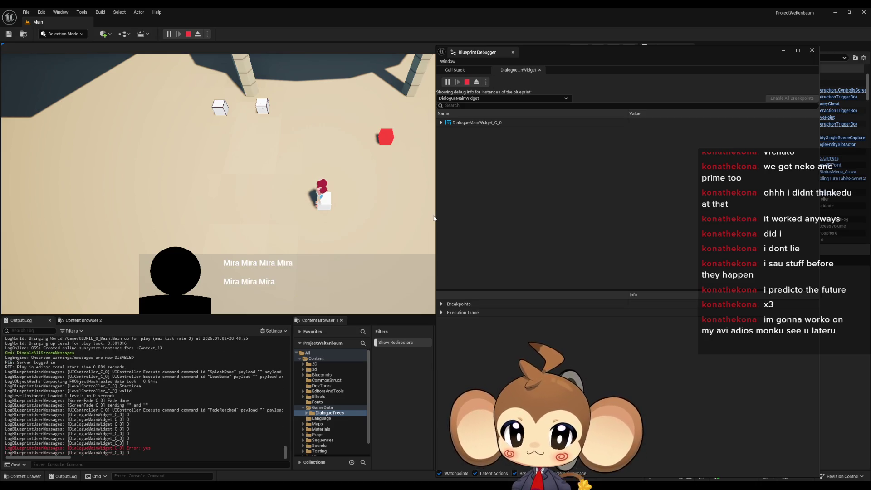
click(434, 218)
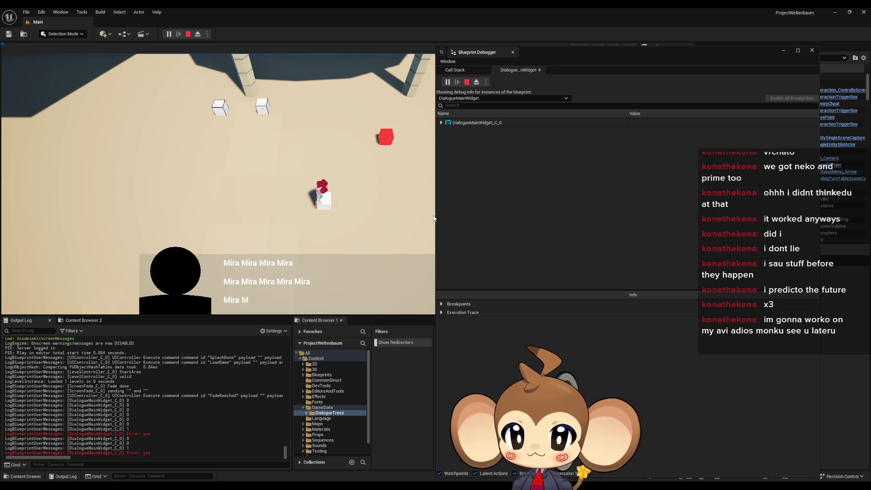
click(434, 218)
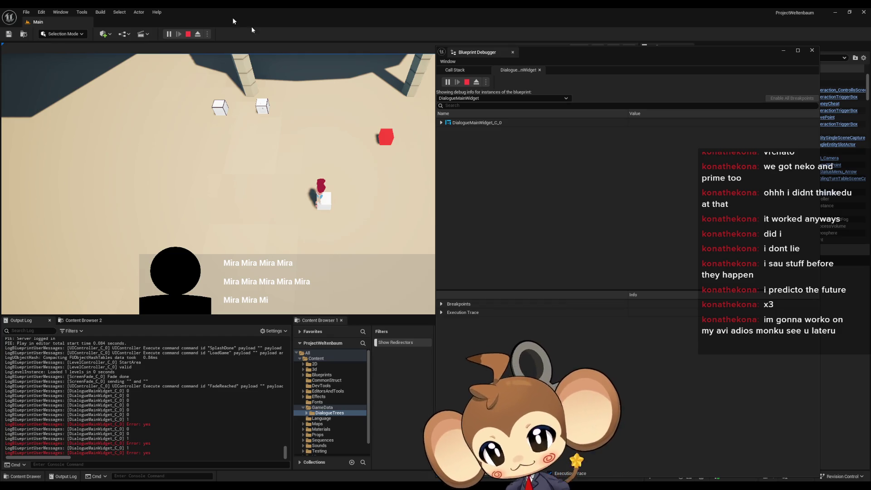
- Stop the play session and minimize the Blueprint Debugger window
click(188, 34)
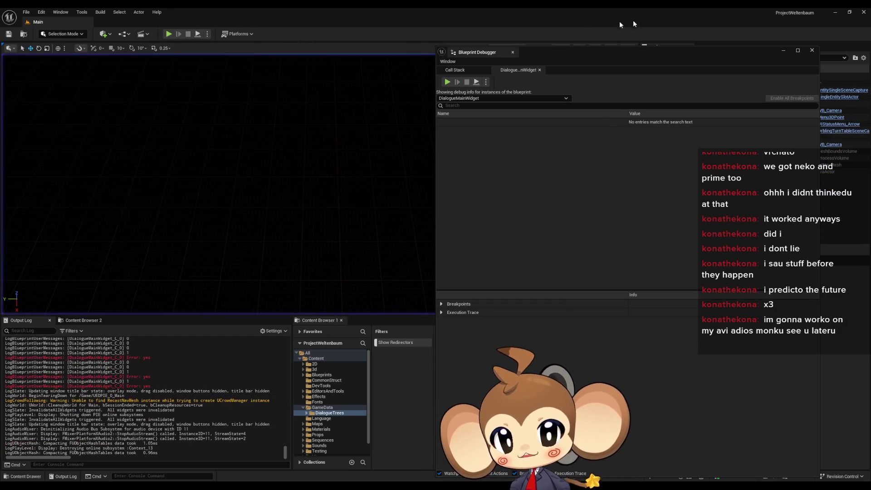
click(786, 52)
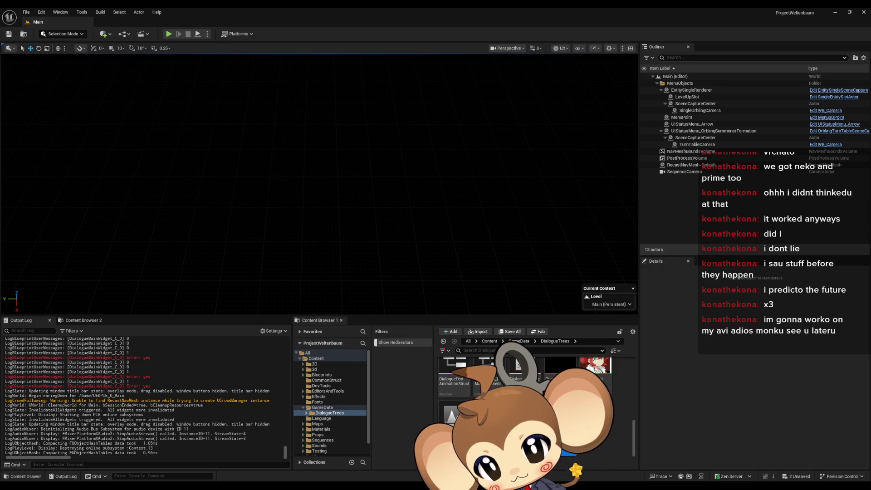
mouse_move(330, 463)
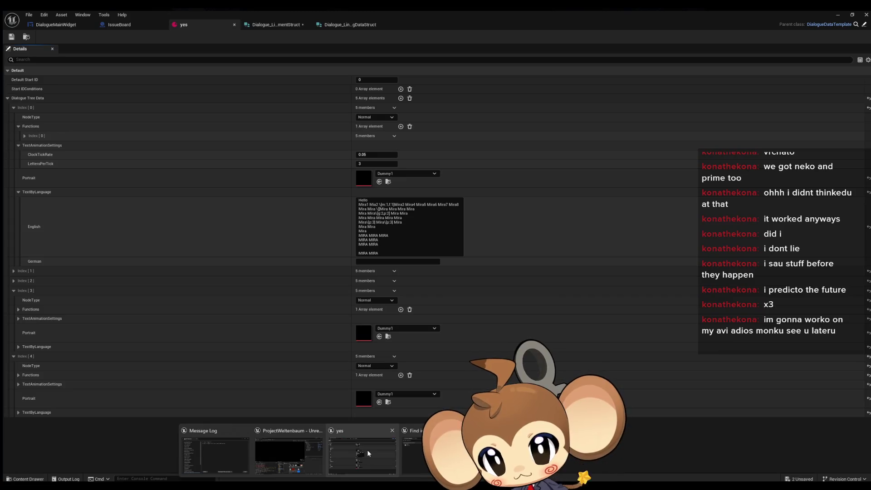
- Return to the DialogueMainWidget graph on SkipToEndOfTextWhileWriting and select AddNextCharacterToText in My Blueprint
click(367, 450)
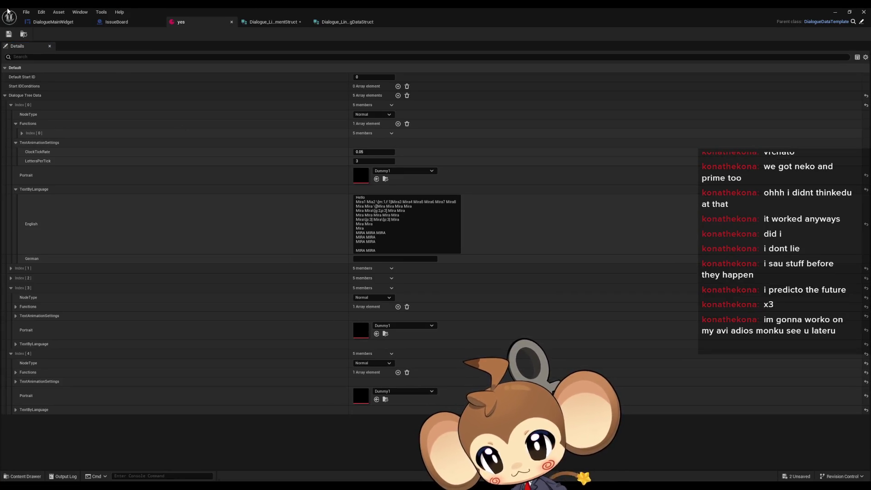
click(44, 22)
scroll(519, 328, down, 1)
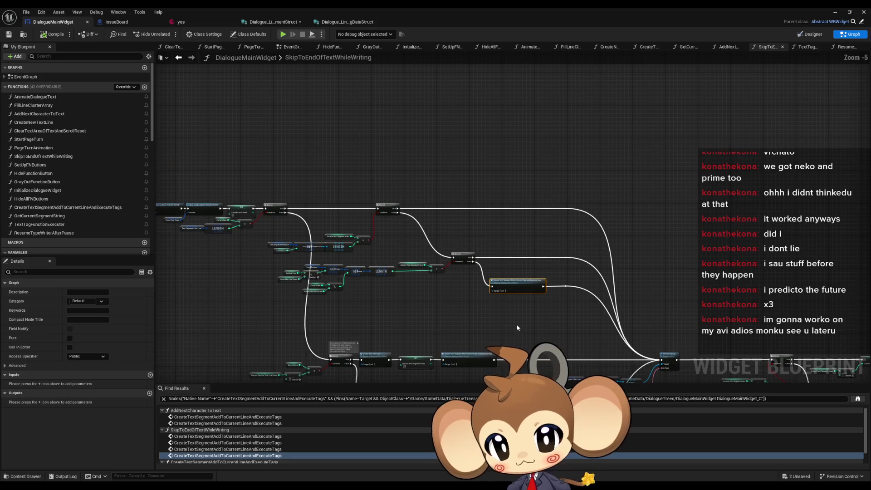
mouse_move(516, 324)
mouse_down()
mouse_move(491, 202)
mouse_move(573, 211)
mouse_up()
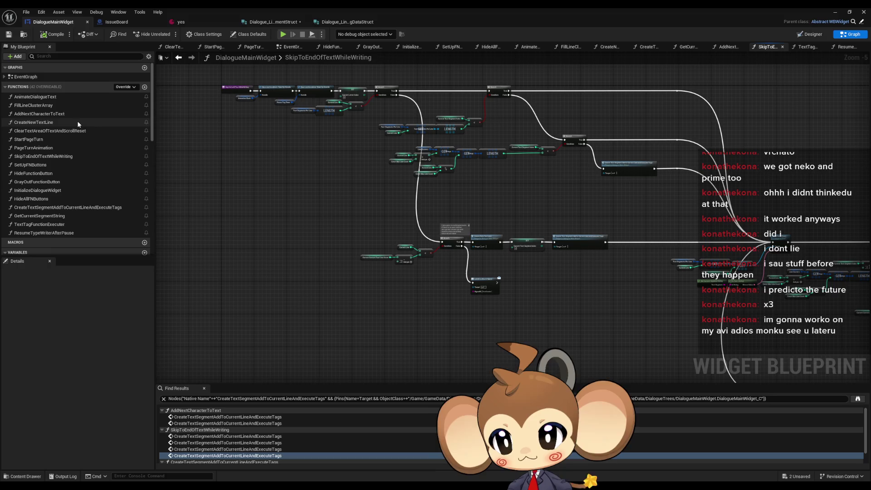
click(57, 114)
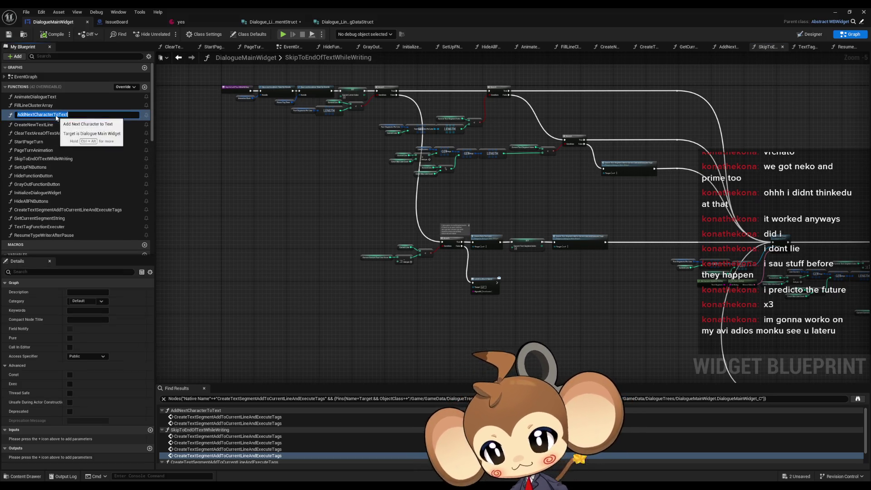
- Open the AddNextCharacterToText graph and select its Create Text Segment node to inspect it
double_click(73, 116)
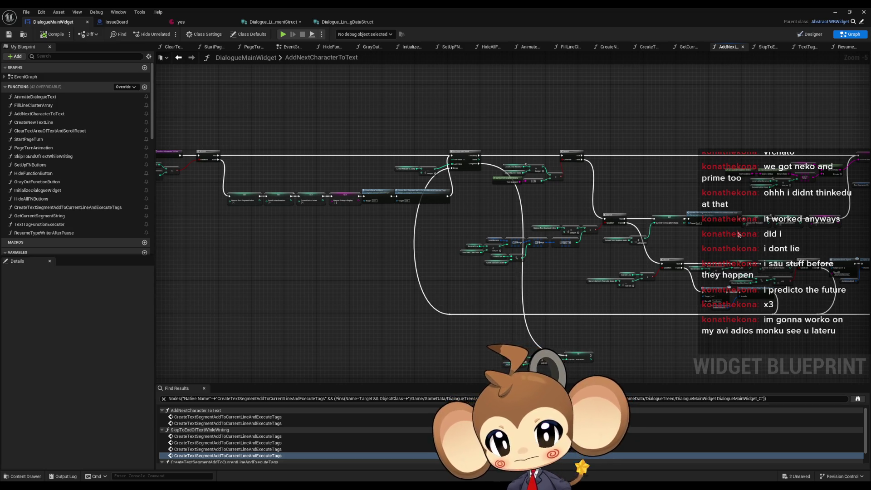
scroll(408, 241, up, 2)
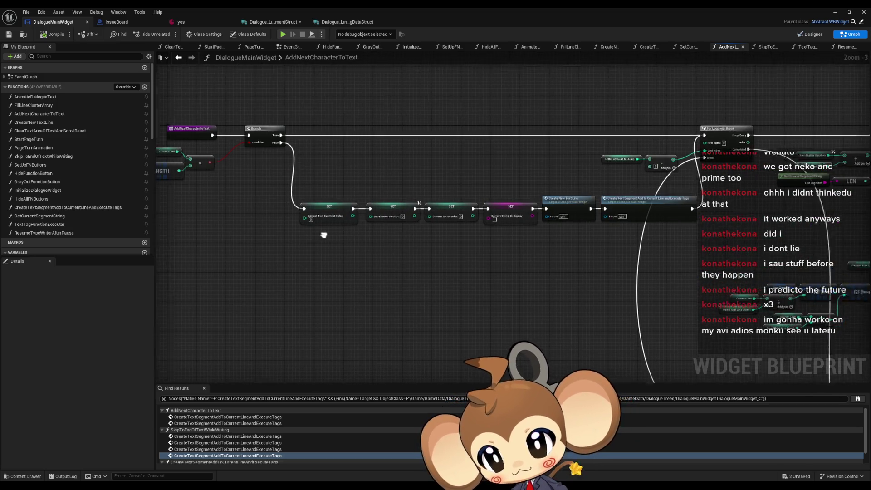
drag(324, 234, 385, 245)
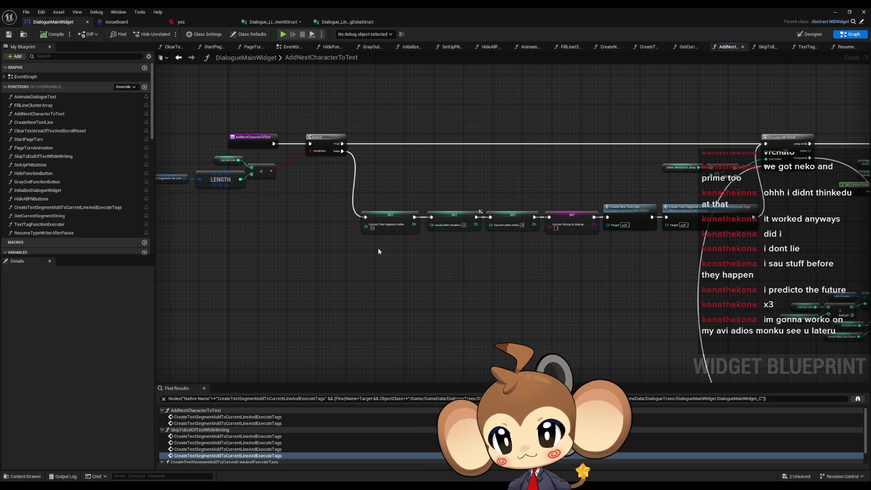
scroll(391, 237, down, 1)
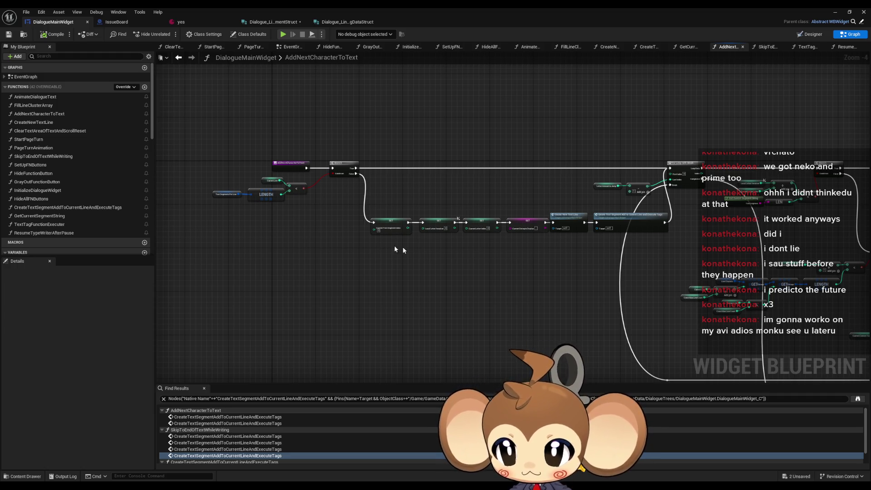
mouse_move(589, 264)
mouse_down()
mouse_move(556, 269)
mouse_move(497, 254)
mouse_up()
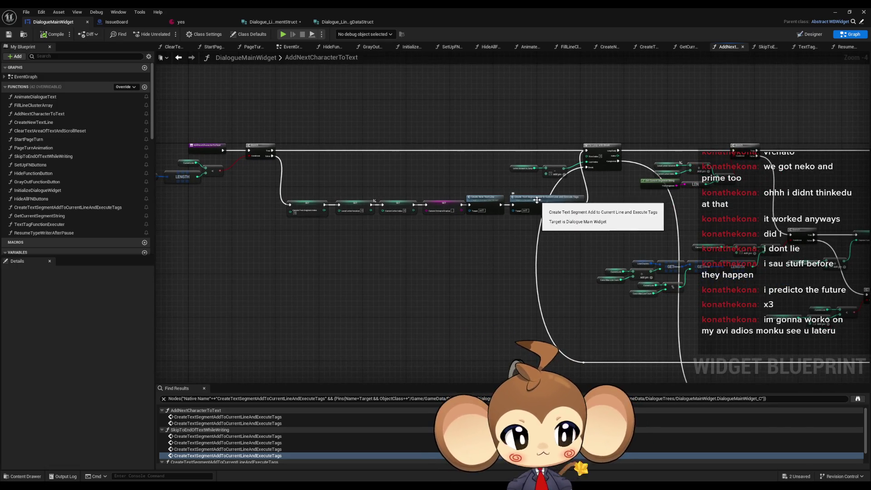
drag(608, 230, 206, 219)
click(527, 219)
drag(524, 248, 548, 241)
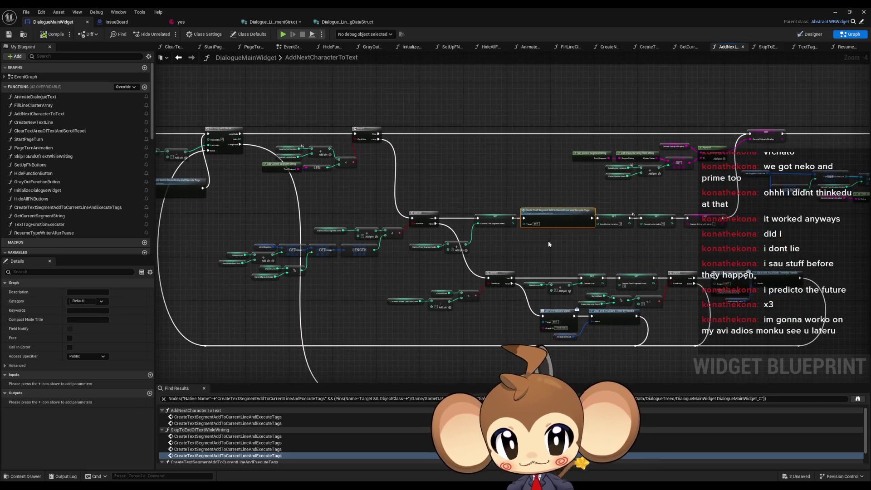
- Zoom around the Create Text Segment node and pan back to the function's start
scroll(653, 244, up, 3)
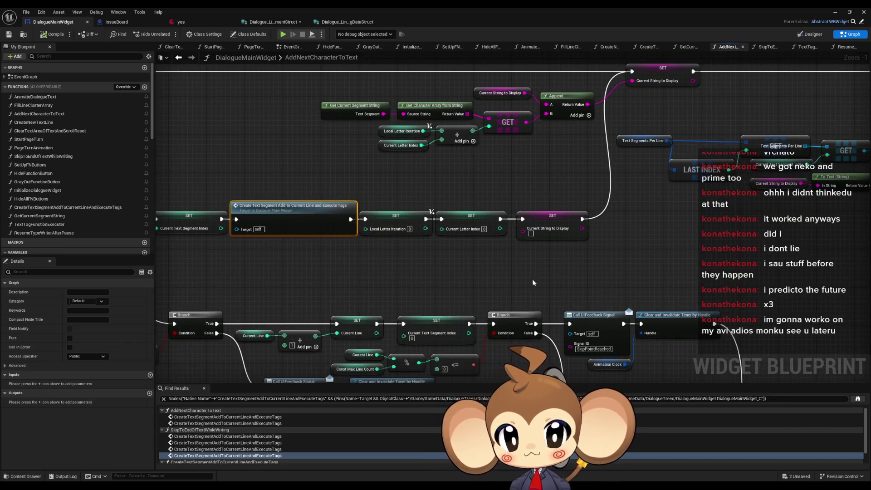
scroll(528, 274, down, 2)
scroll(528, 273, down, 3)
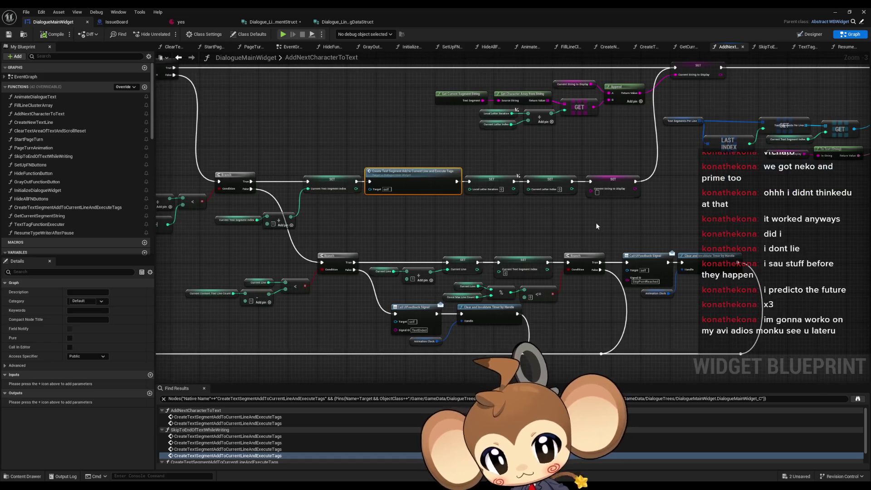
scroll(443, 216, up, 3)
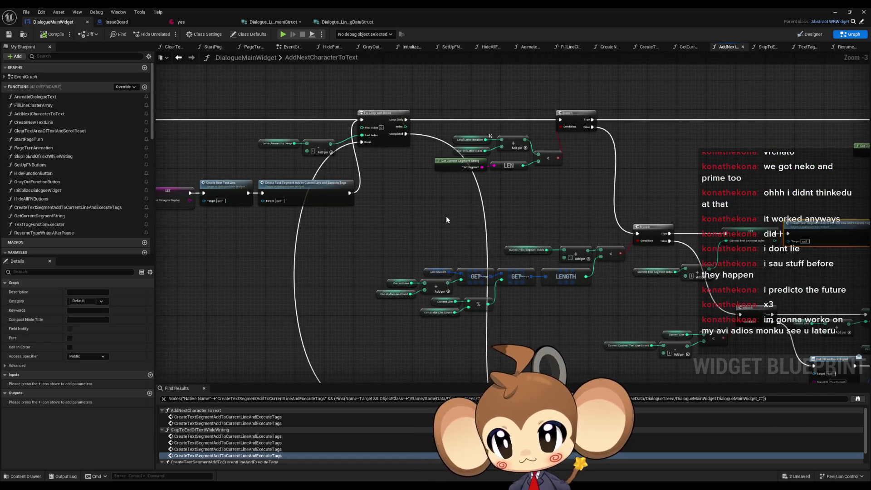
scroll(402, 223, down, 2)
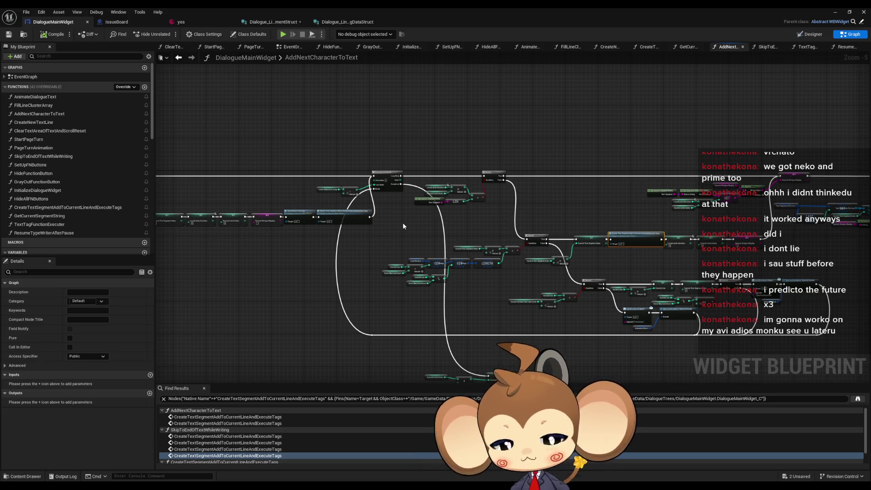
drag(395, 232, 533, 213)
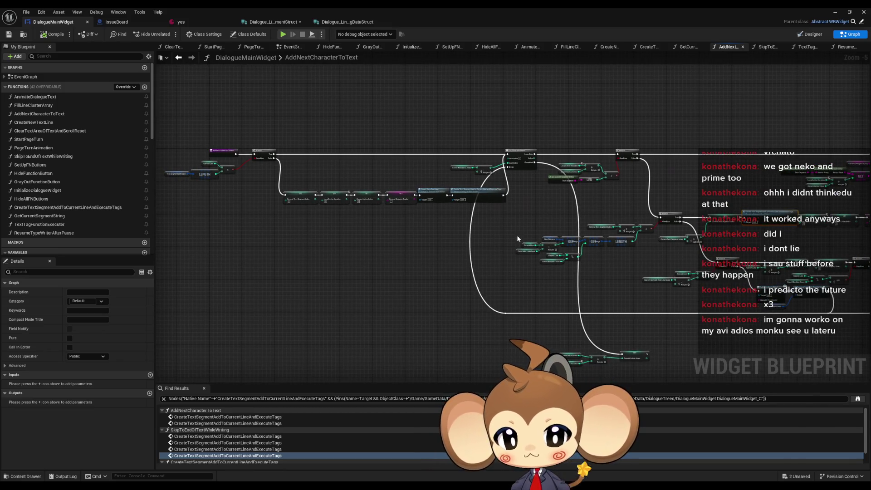
scroll(510, 236, up, 1)
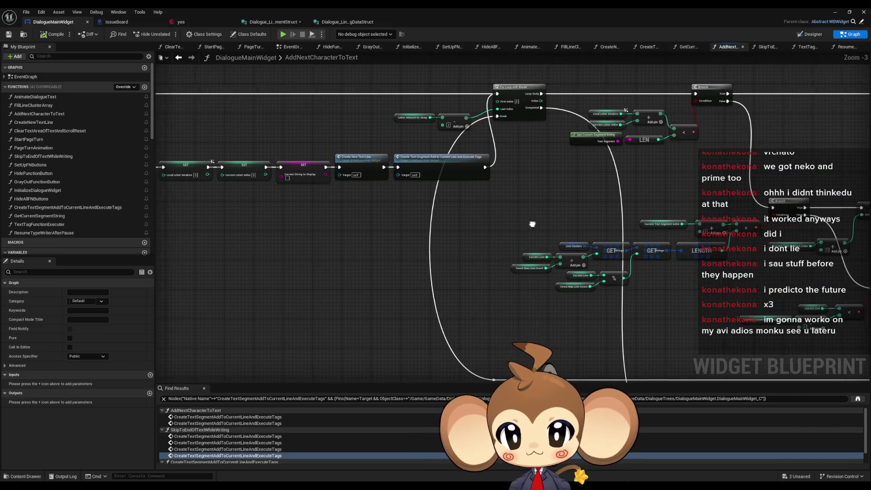
scroll(513, 230, up, 1)
- Select the Current Text Segment Index SET and Create Text Segment nodes together, then inspect the call alone
mouse_move(492, 232)
mouse_down()
mouse_move(734, 267)
mouse_move(751, 282)
mouse_up()
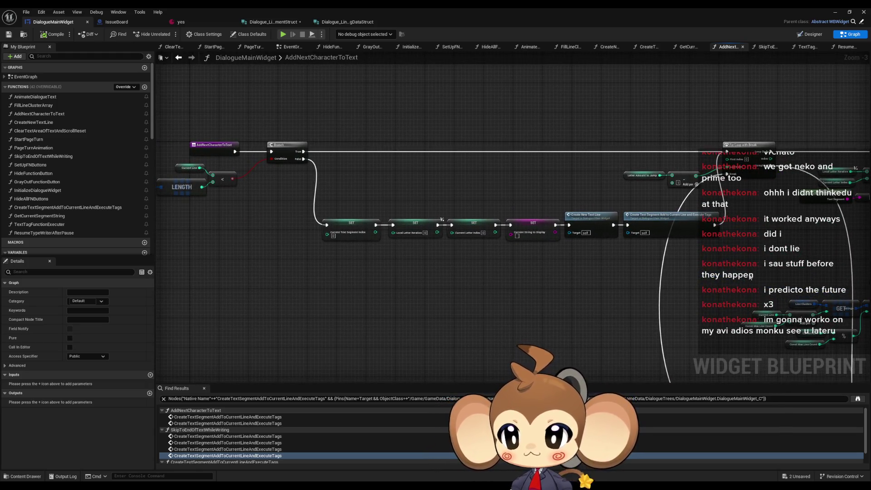
mouse_move(583, 298)
mouse_down()
mouse_move(710, 295)
mouse_move(592, 276)
mouse_up()
mouse_move(318, 200)
mouse_down()
mouse_move(361, 223)
mouse_move(625, 252)
mouse_up()
scroll(695, 262, down, 2)
scroll(350, 253, up, 3)
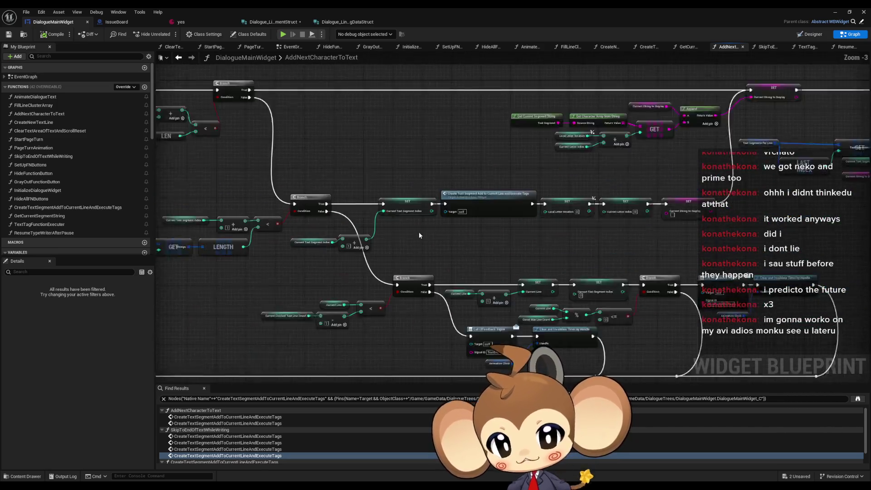
click(479, 198)
click(486, 256)
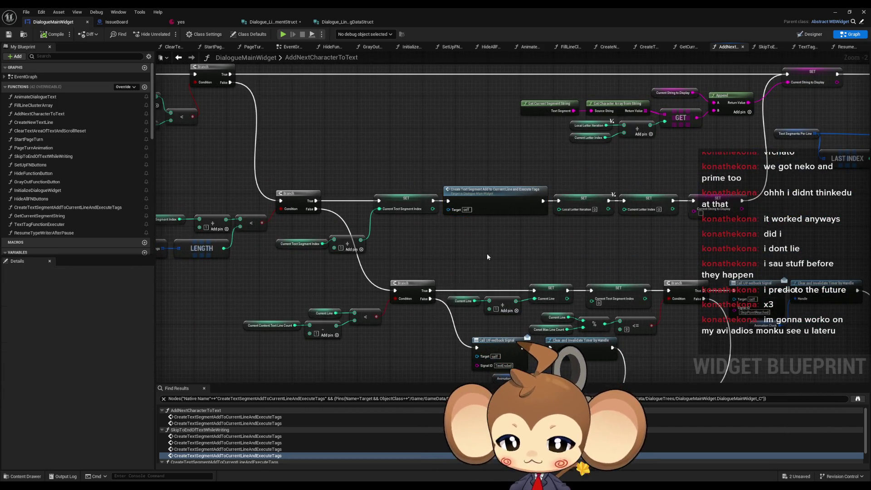
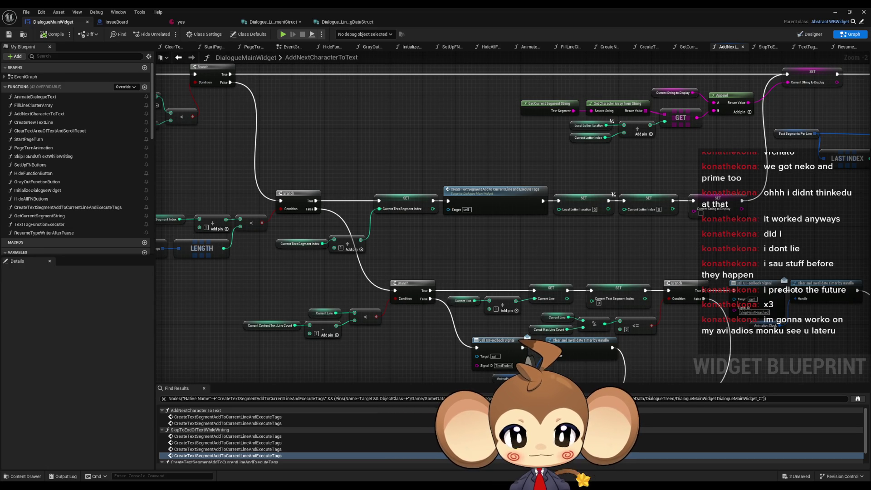
- Survey the graph, selecting the SET, GET, Create Text Segment and letter-index variable nodes
scroll(363, 154, down, 3)
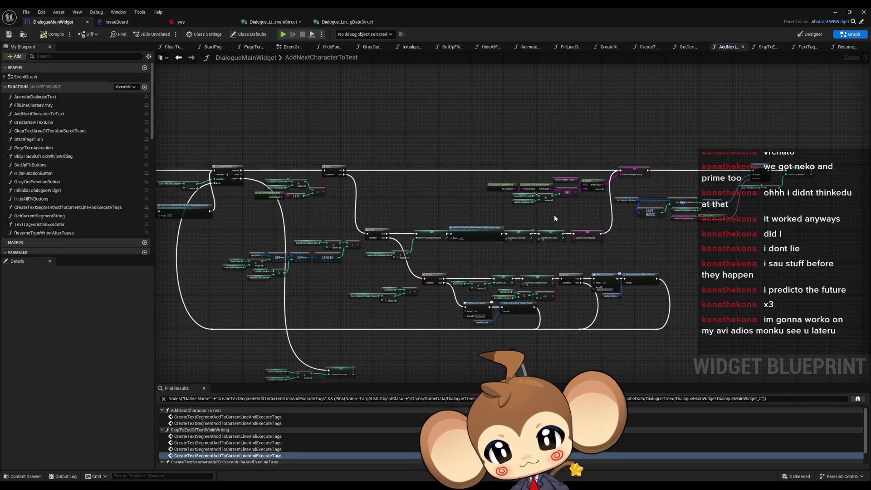
drag(554, 214, 570, 210)
scroll(400, 203, up, 5)
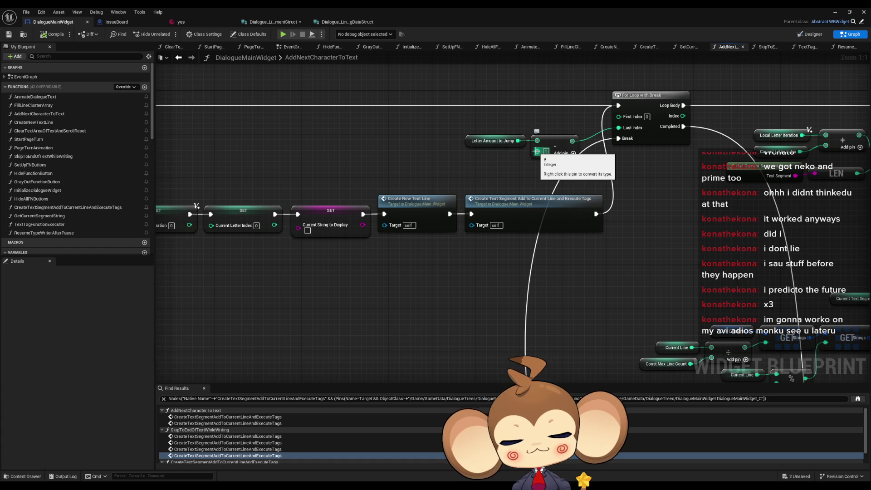
scroll(164, 186, down, 4)
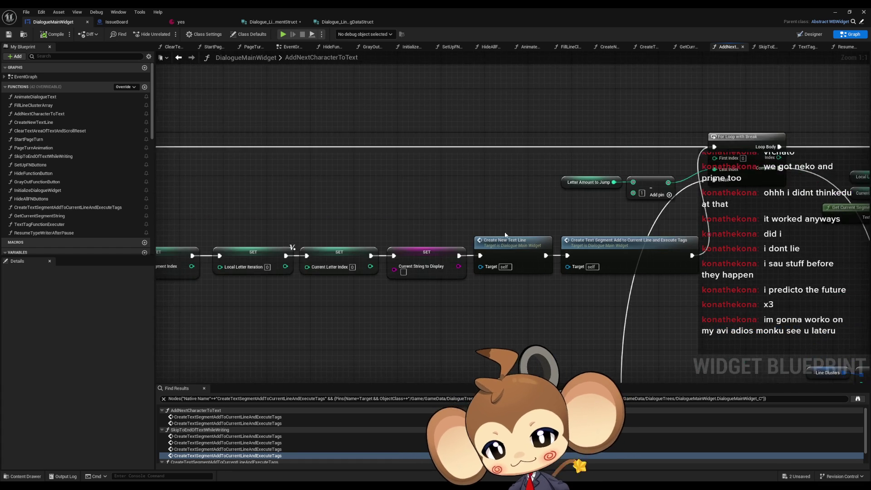
drag(802, 241, 421, 204)
scroll(421, 204, up, 1)
mouse_move(382, 92)
mouse_down()
mouse_move(406, 118)
mouse_move(791, 199)
mouse_up()
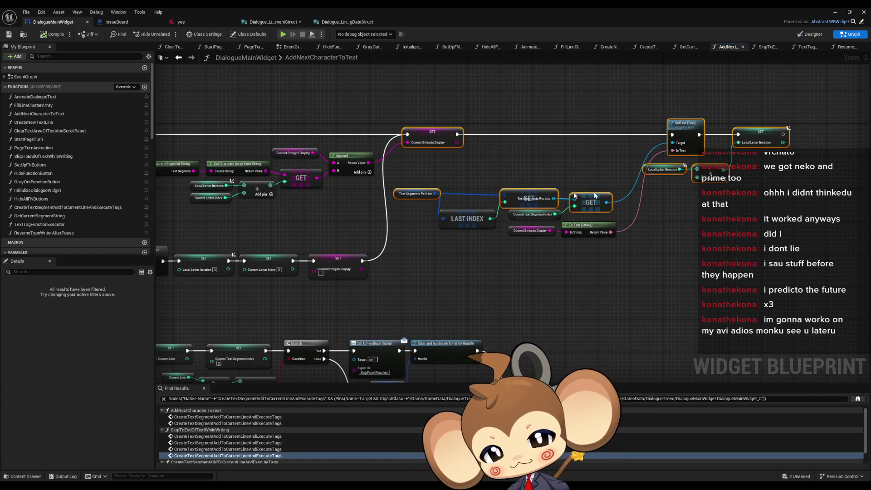
drag(396, 194, 596, 194)
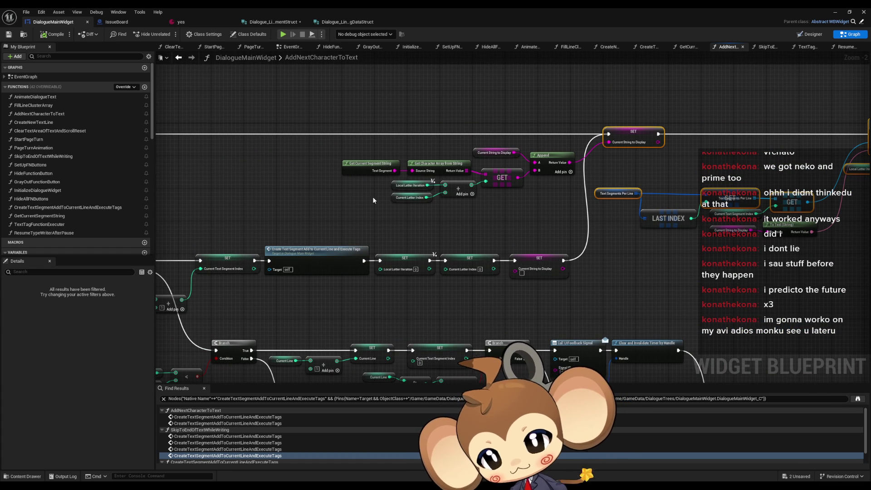
drag(268, 204, 333, 291)
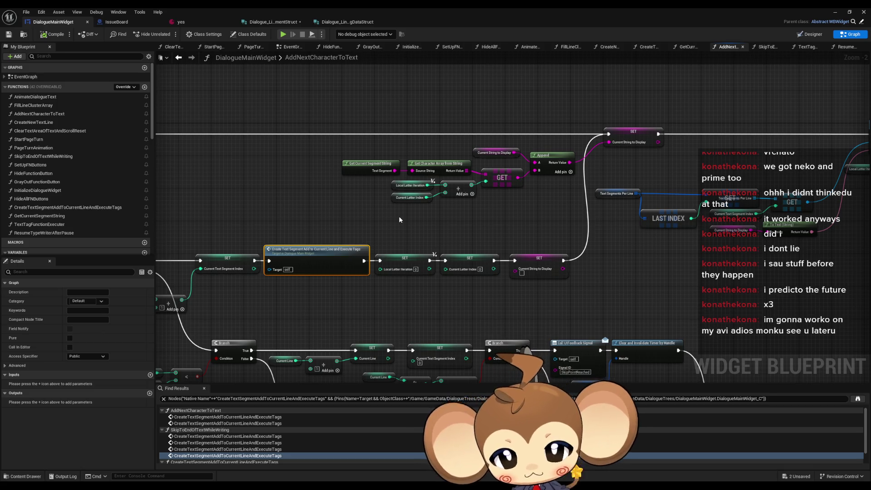
scroll(399, 219, down, 3)
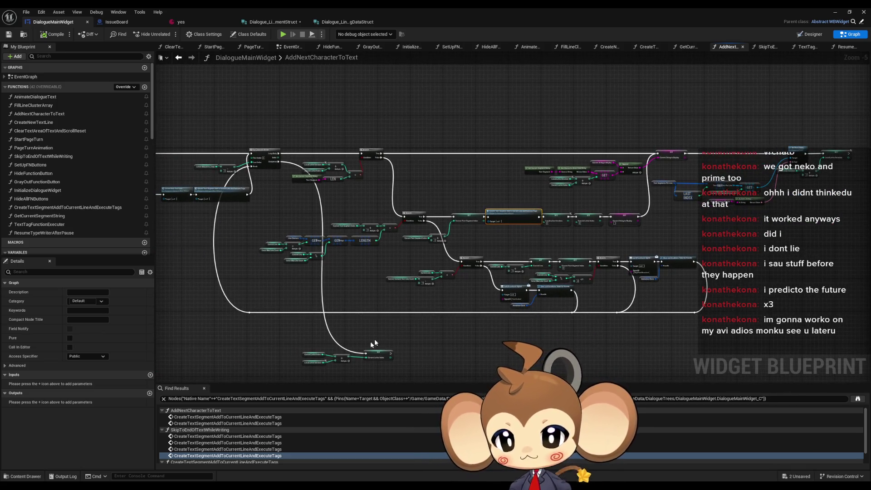
scroll(376, 340, up, 1)
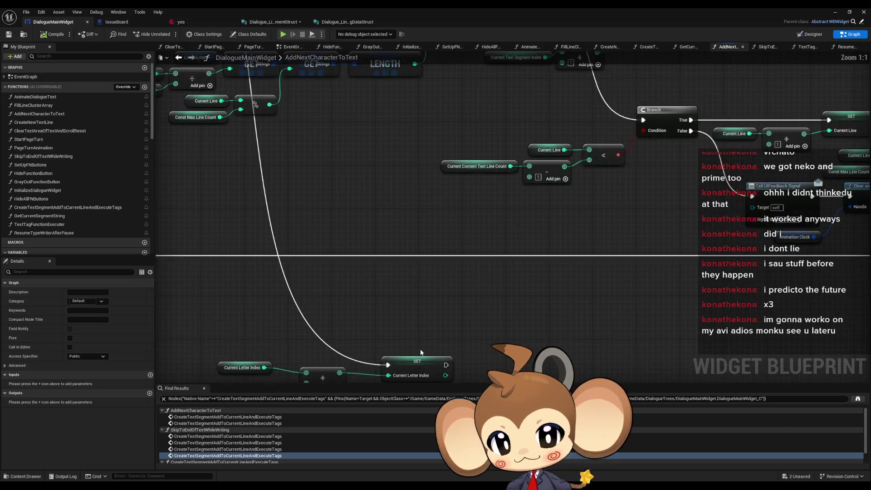
click(299, 271)
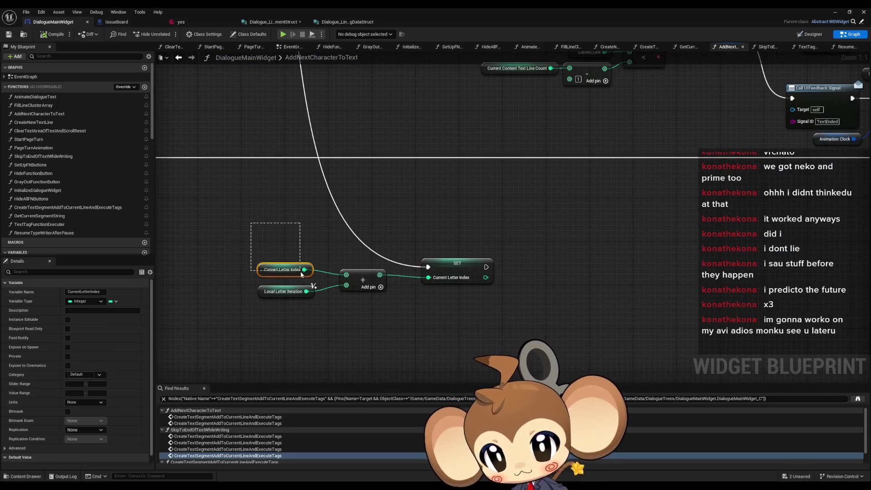
click(287, 292)
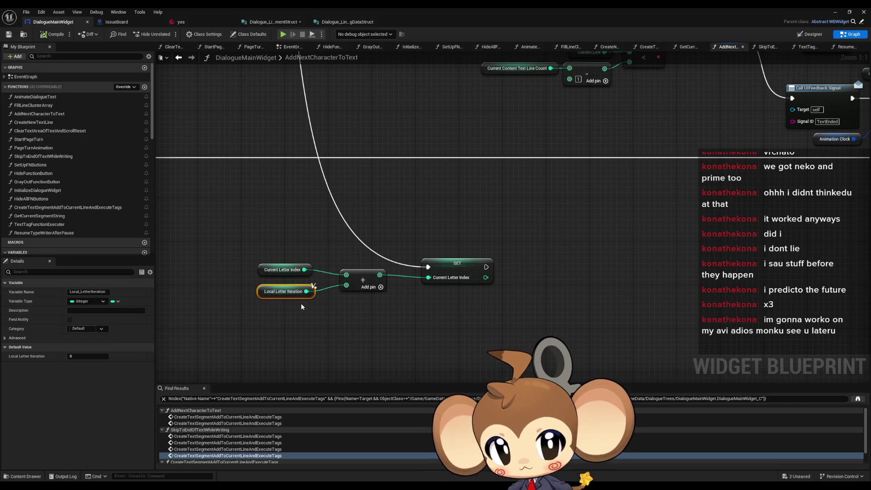
- Pan across the graph and select the Create Text Segment node
scroll(390, 205, down, 6)
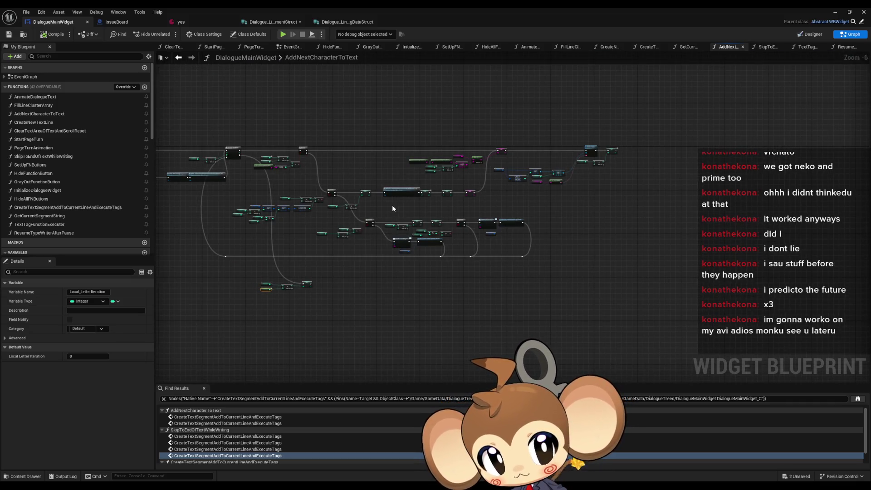
scroll(596, 155, up, 4)
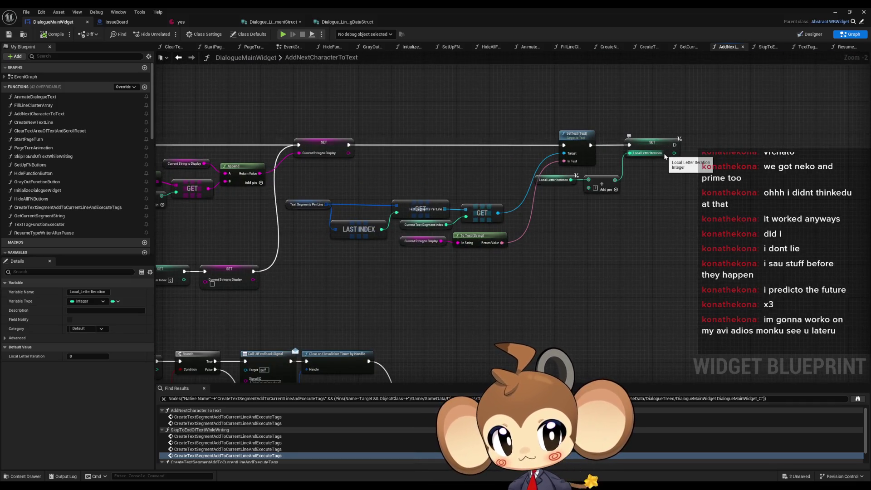
scroll(665, 156, down, 2)
drag(589, 173, 799, 178)
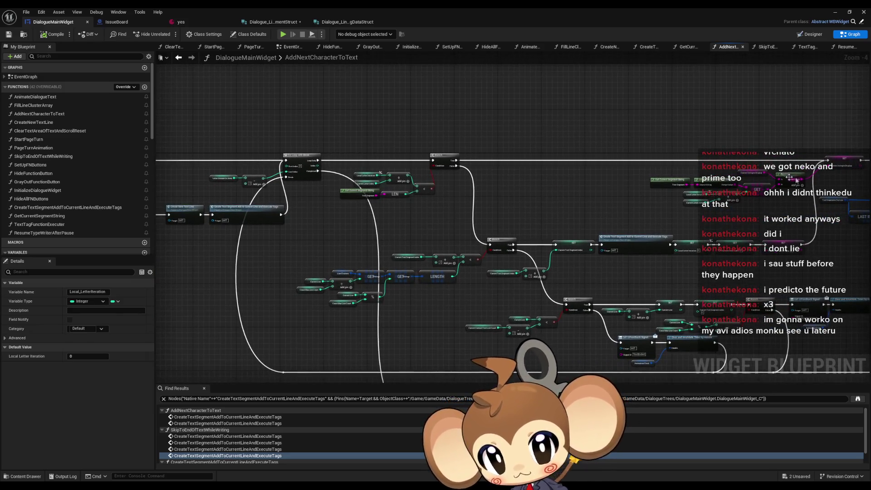
scroll(343, 165, up, 4)
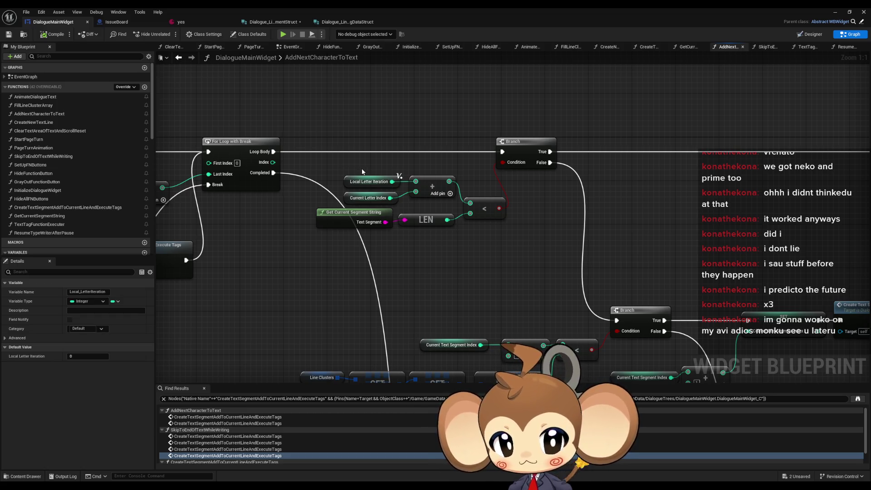
scroll(363, 172, down, 4)
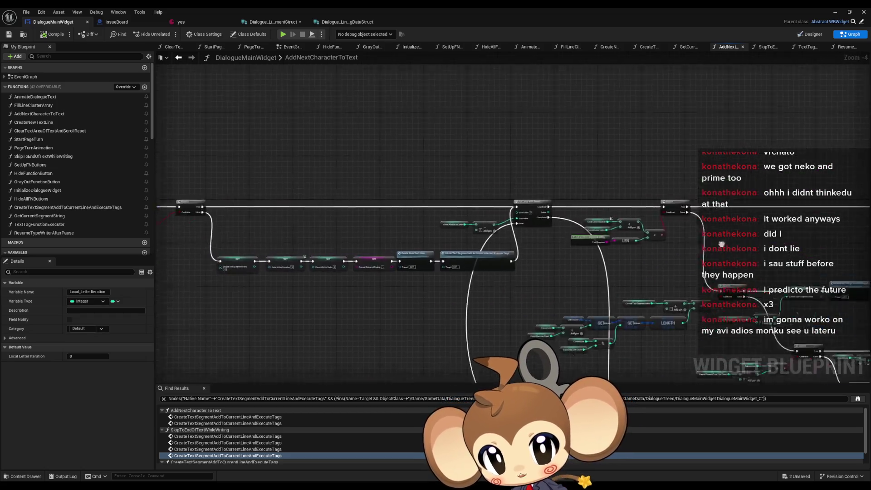
scroll(637, 239, up, 4)
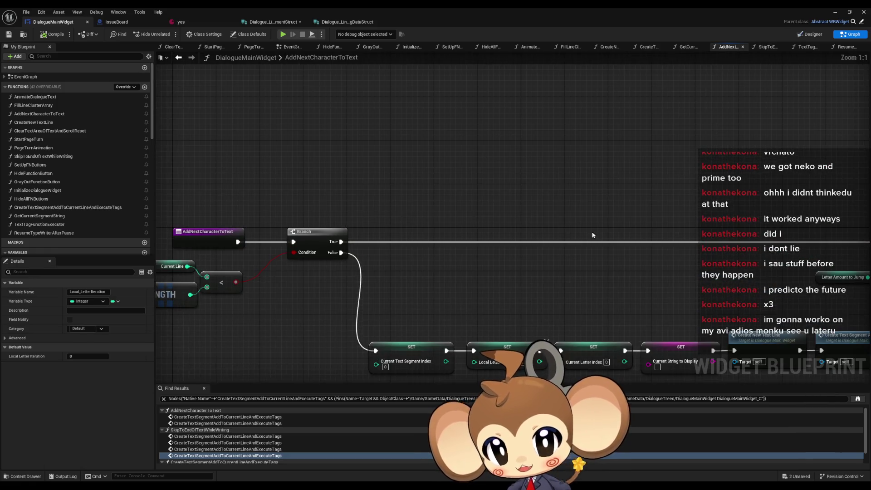
drag(719, 230, 195, 198)
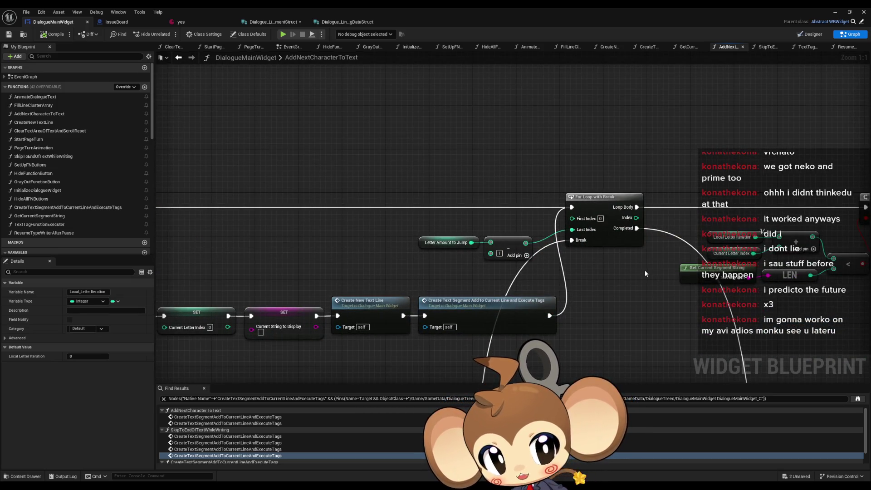
scroll(645, 273, down, 4)
drag(158, 208, 247, 101)
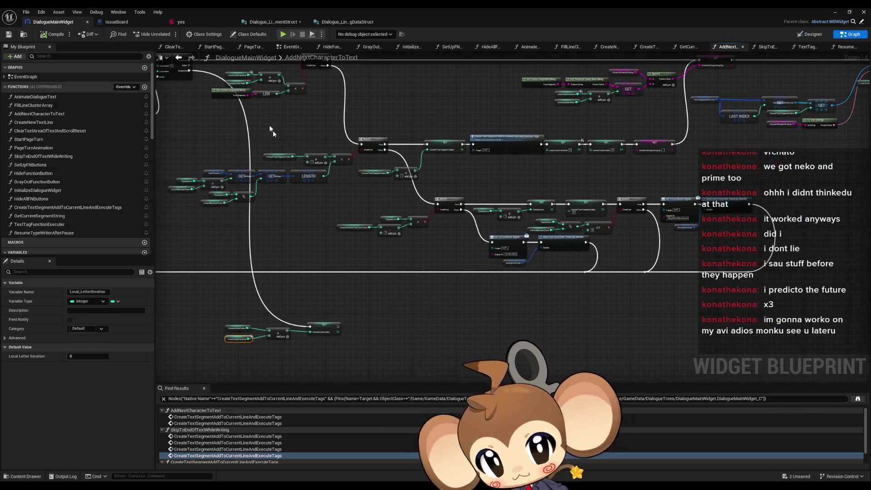
click(517, 148)
scroll(426, 198, up, 4)
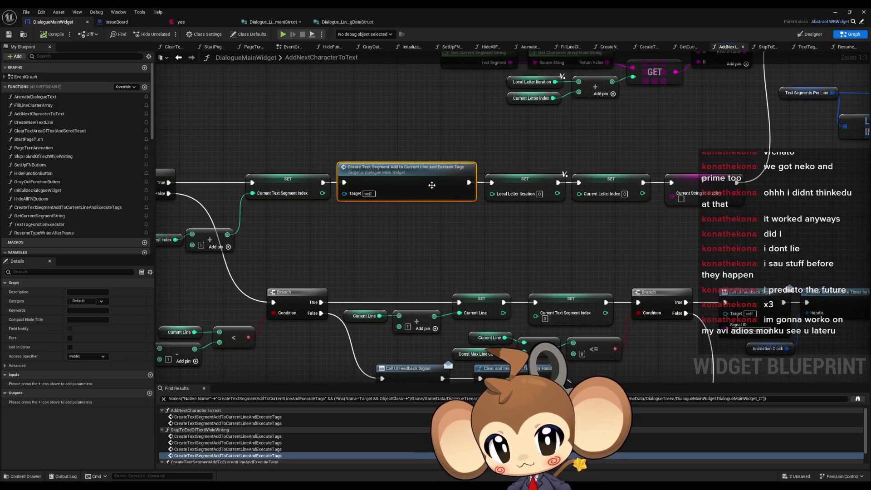
- Give CreateTextSegmentAddToCurrentLineAndExecuteTags a Boolean output SkipTypeWriterTick and reposition its Return Node
double_click(426, 198)
scroll(407, 205, down, 5)
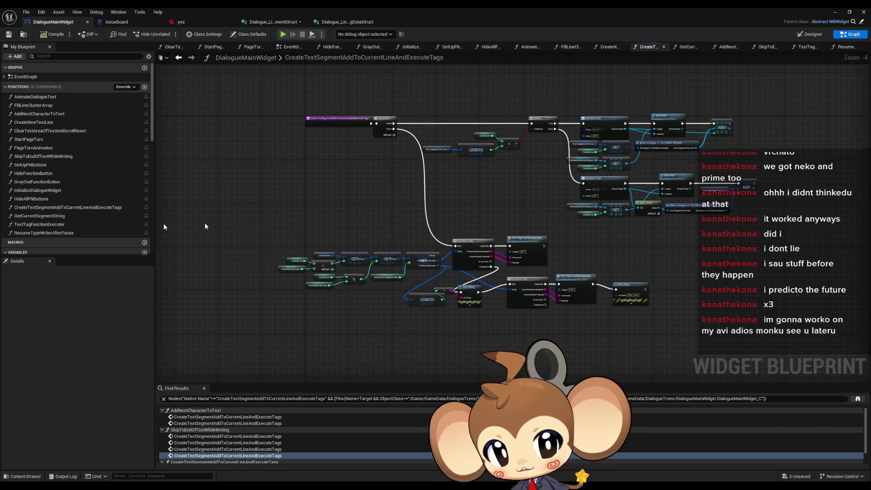
click(339, 119)
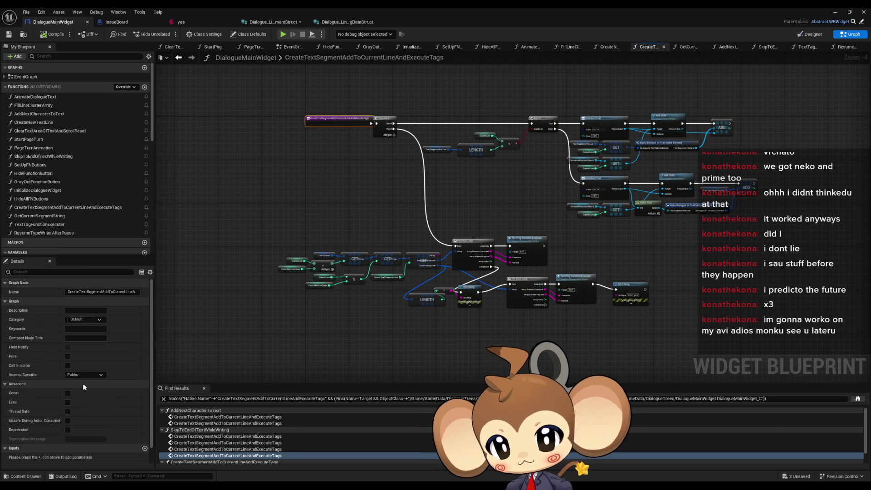
click(144, 449)
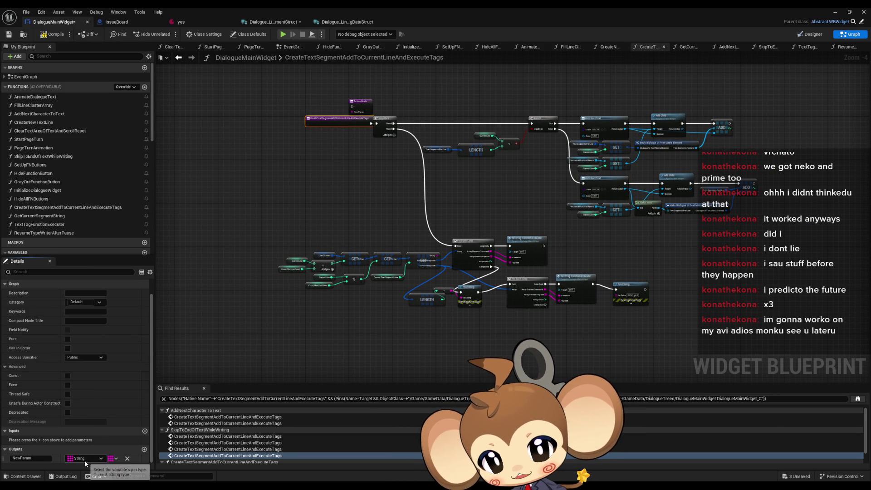
click(84, 459)
click(87, 329)
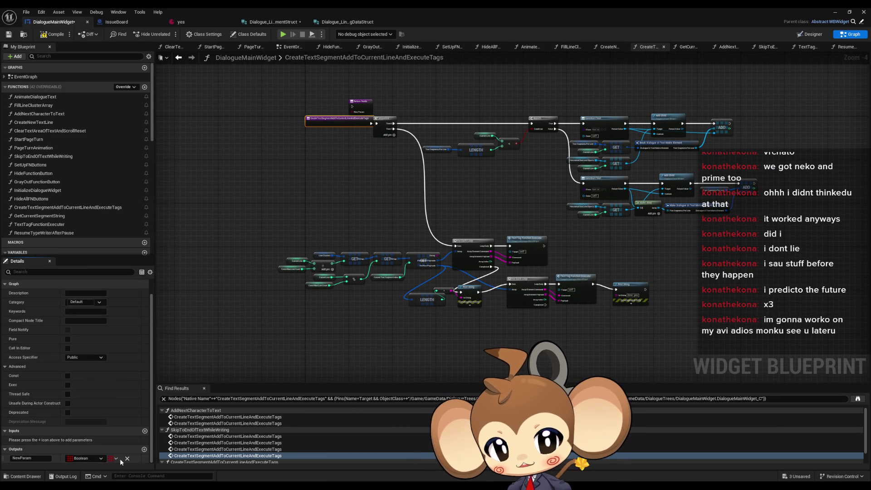
text(S)
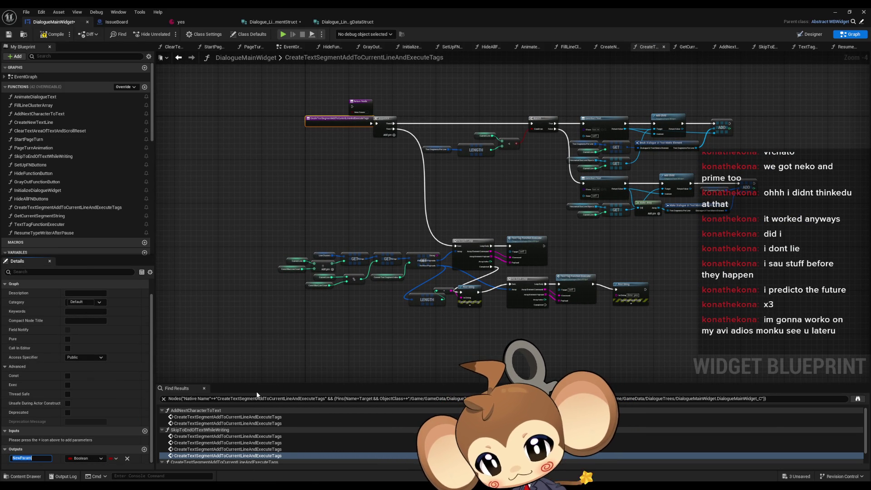
text(ki)
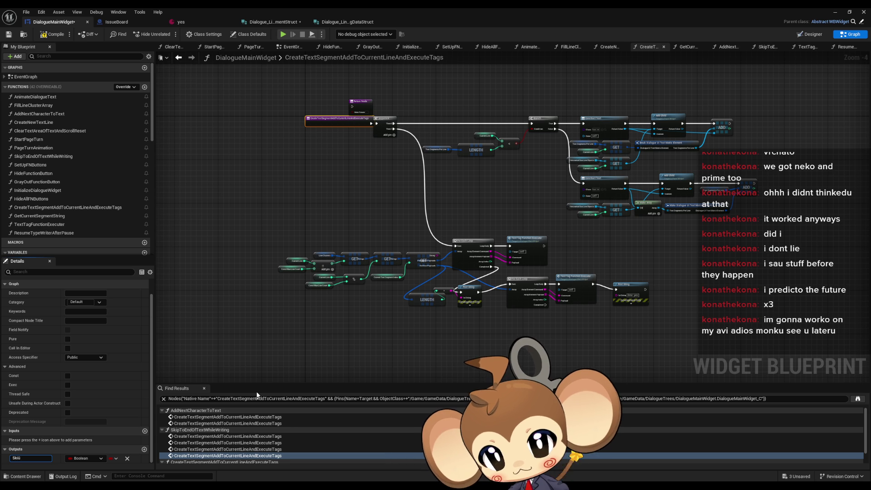
text(p)
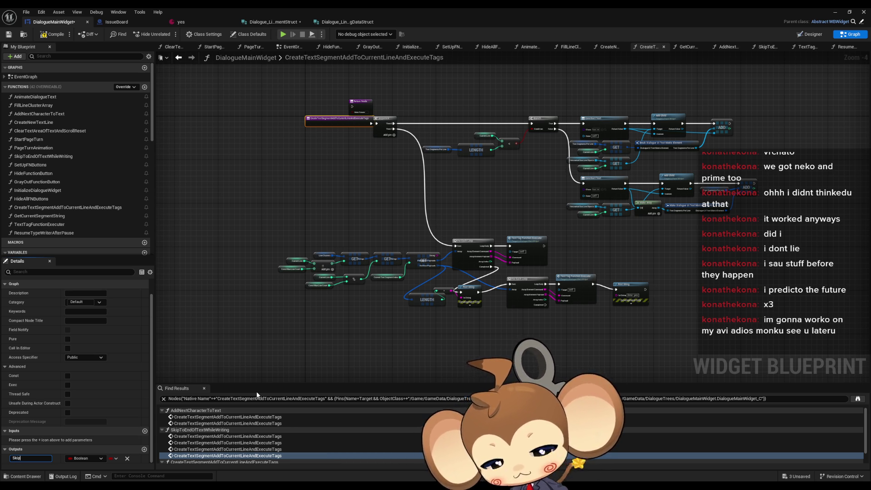
text(Typ)
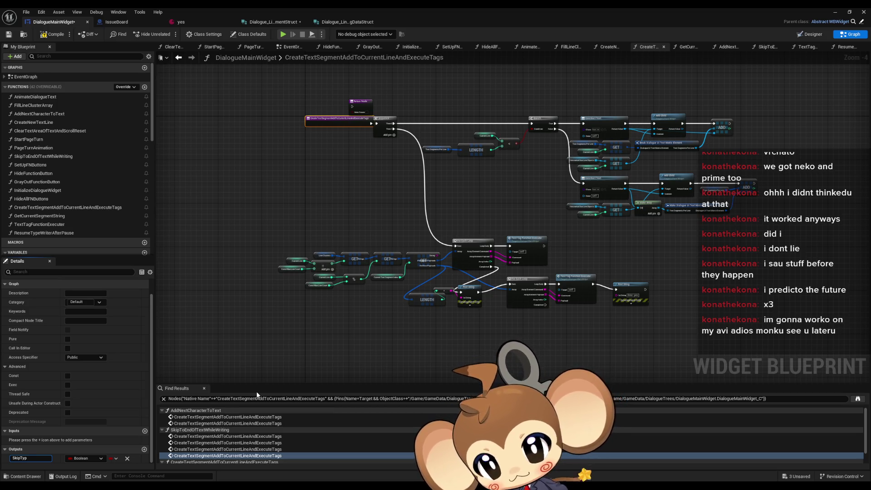
text(eWriterT)
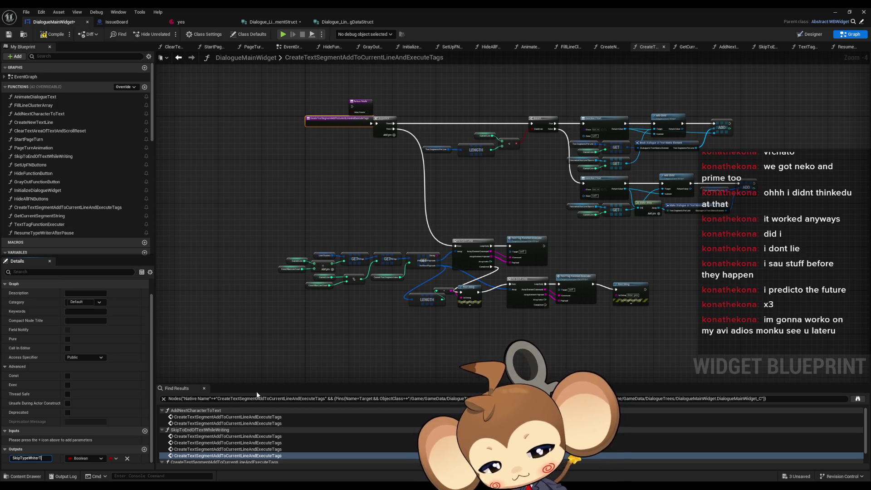
text(ick)
key(Return)
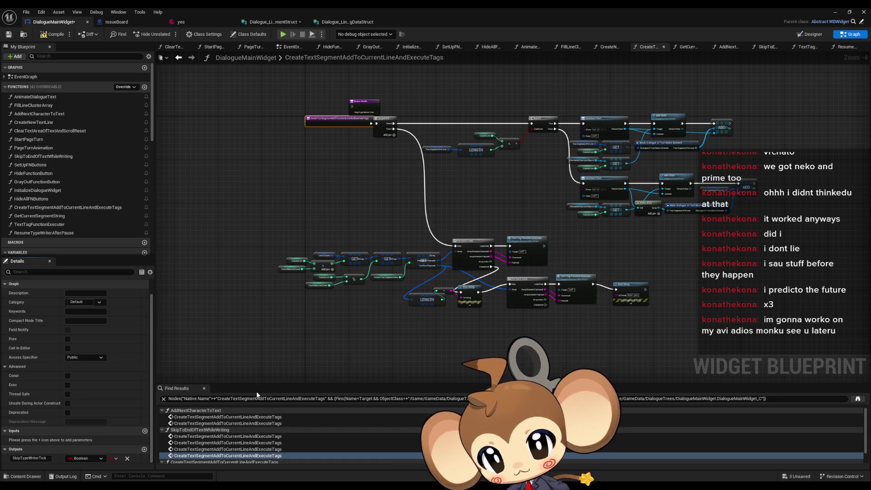
mouse_move(362, 112)
mouse_down()
mouse_move(452, 133)
mouse_move(694, 309)
mouse_move(630, 338)
mouse_up()
- Create a local Boolean Local_SkipTypeWriterTick and place a SET node for it
scroll(691, 357, up, 4)
mouse_move(546, 323)
mouse_down()
mouse_move(398, 371)
mouse_move(453, 373)
mouse_up()
scroll(57, 250, down, 10)
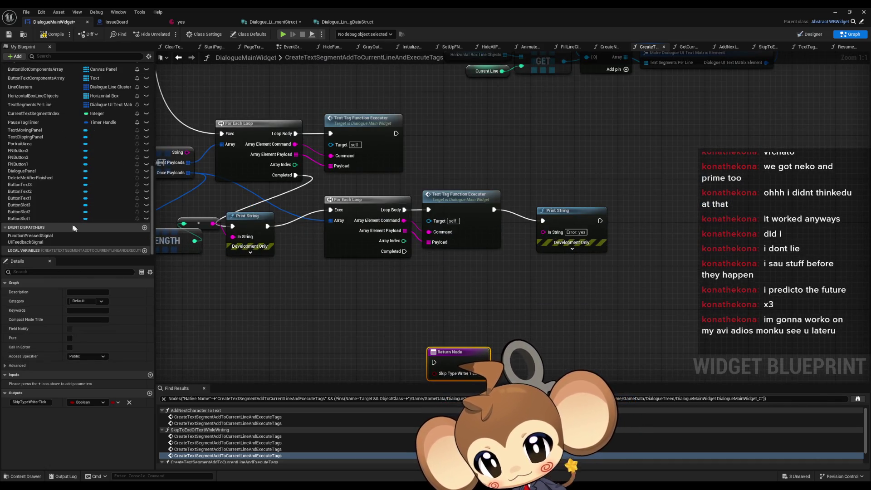
click(144, 250)
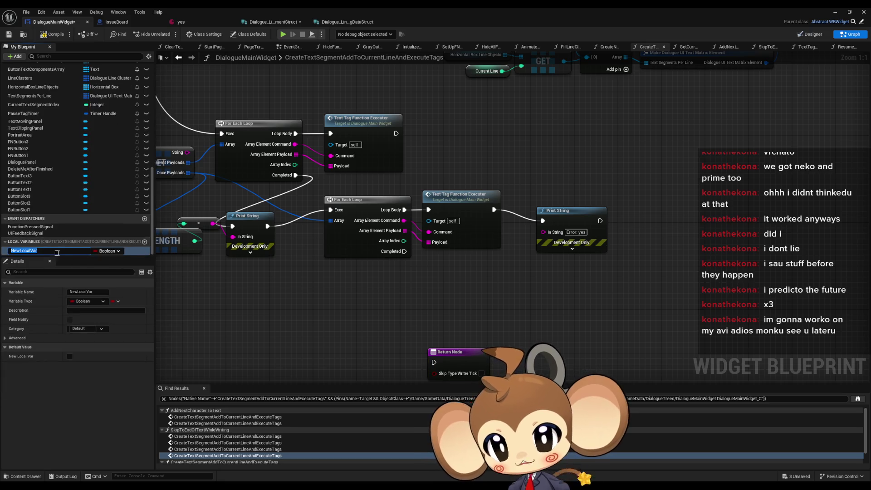
text(Local_S)
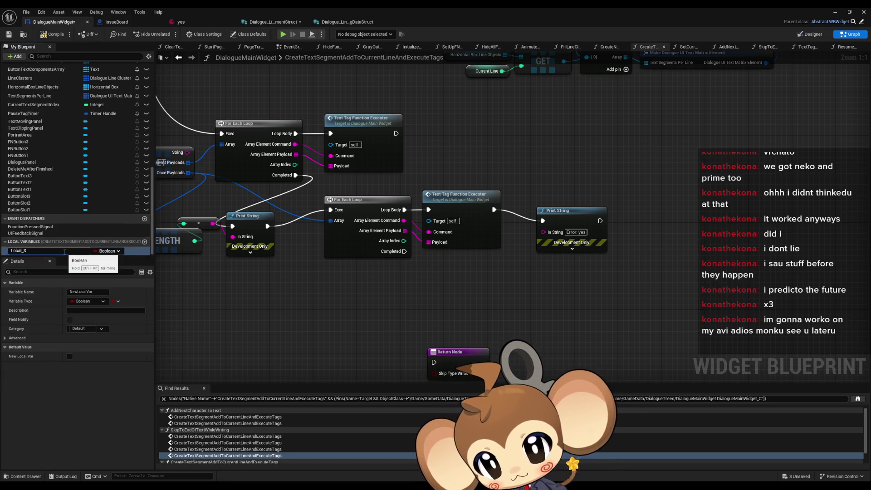
text(kip)
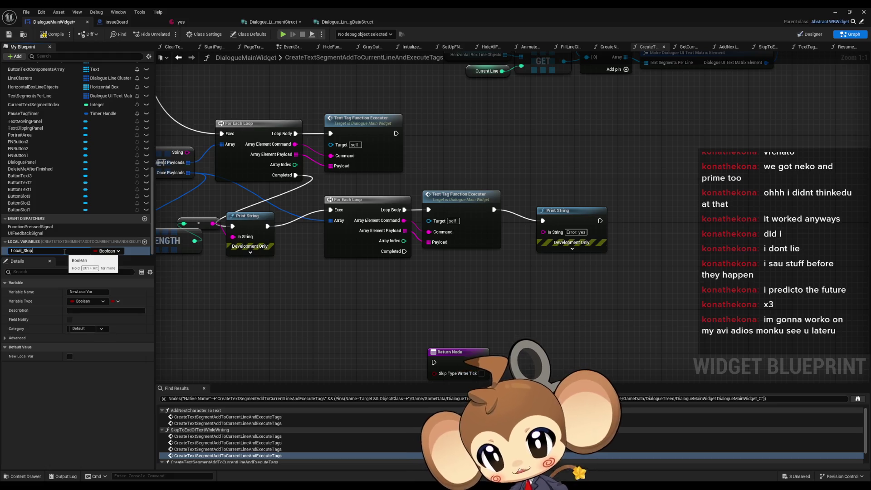
text(TypeWriterTick)
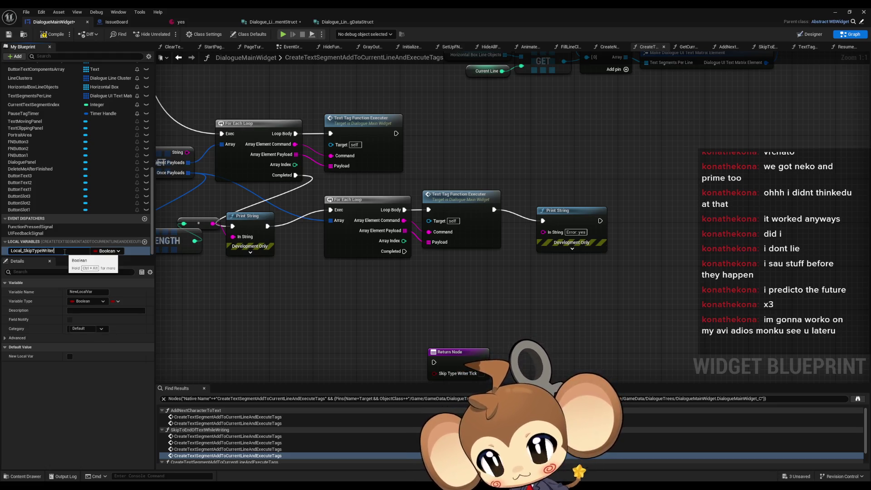
key(Return)
mouse_move(65, 255)
mouse_down()
mouse_move(562, 156)
mouse_move(561, 139)
mouse_up()
click(585, 157)
- Wire the upper loop's Completed into the lower loop and delete the Print String and reroute nodes
mouse_move(376, 245)
mouse_down()
mouse_move(422, 239)
mouse_move(537, 284)
mouse_up()
drag(469, 212, 505, 248)
click(377, 256)
shift+click(426, 261)
drag(427, 261, 428, 343)
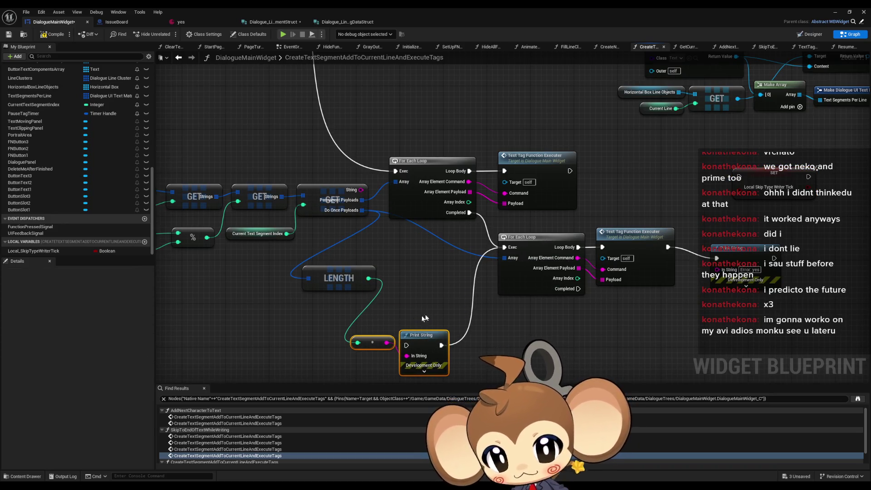
key(Delete)
- Delete the LENGTH node and move the SET node beside the top executer
click(326, 274)
key(Delete)
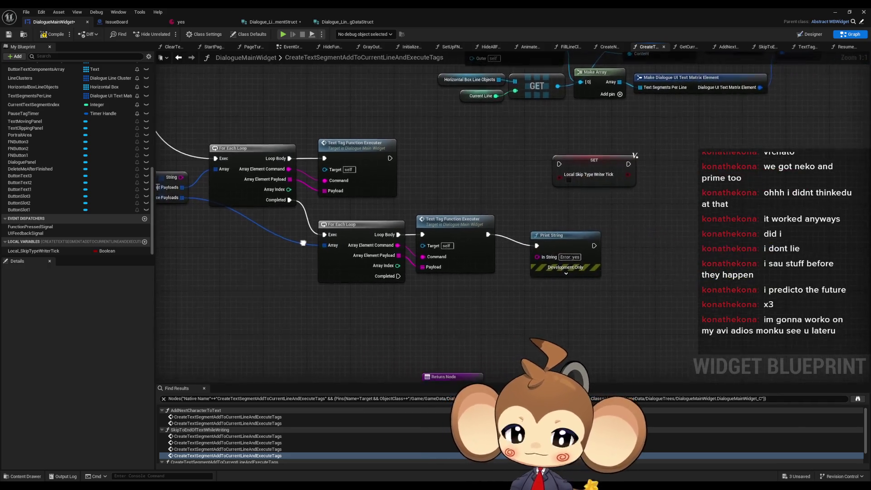
mouse_move(460, 175)
mouse_down()
mouse_move(482, 242)
mouse_move(468, 210)
mouse_up()
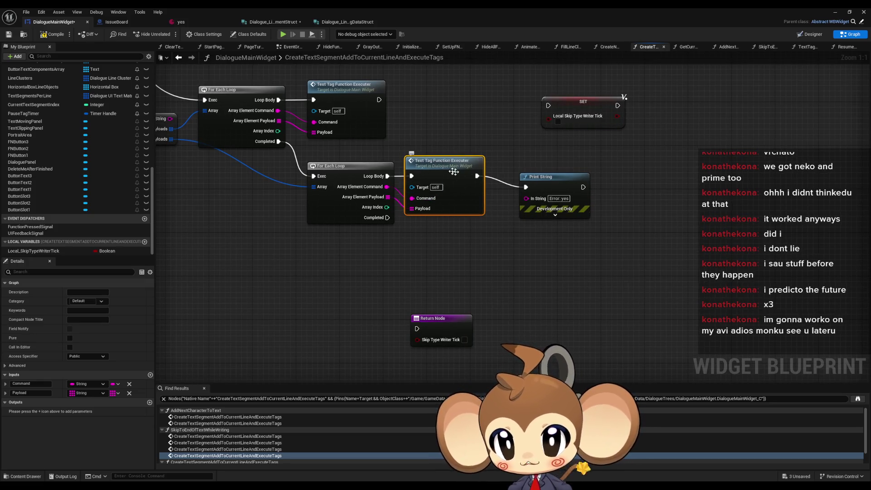
drag(448, 200, 445, 255)
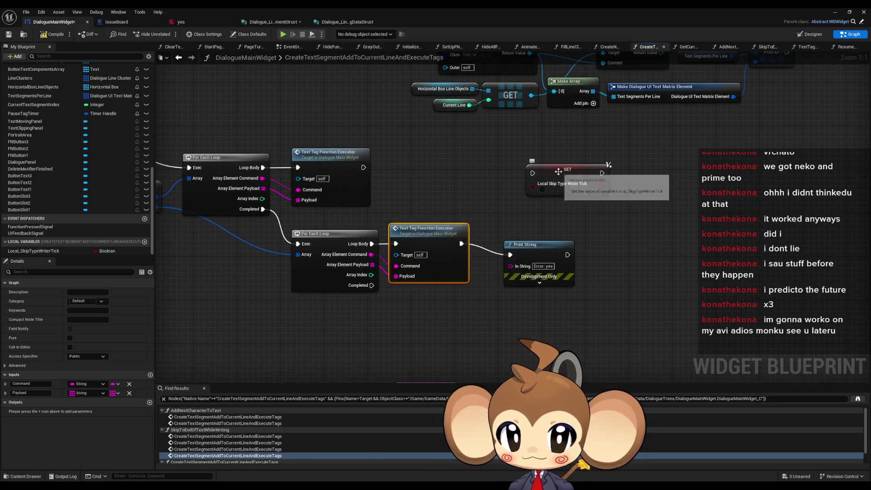
mouse_move(559, 173)
mouse_down()
mouse_move(597, 197)
mouse_move(439, 194)
mouse_up()
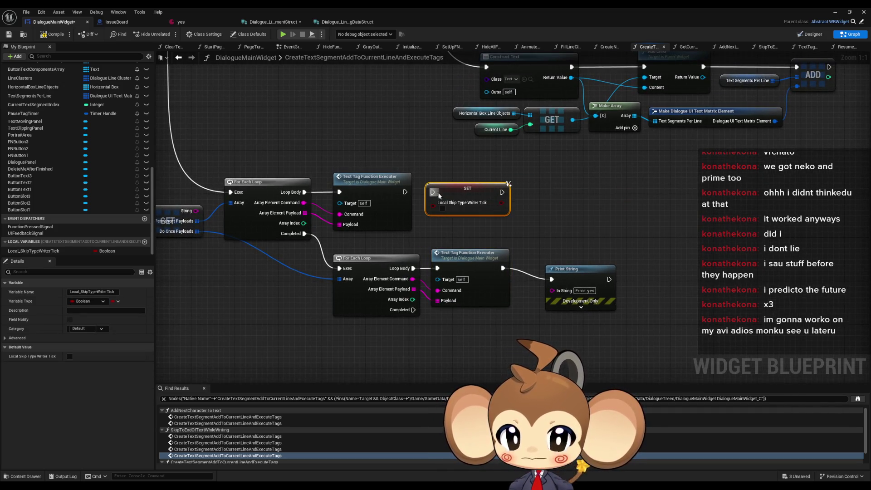
- Add a Boolean output named Skip Type Writer Tick to Text Tag Function Executer
click(381, 196)
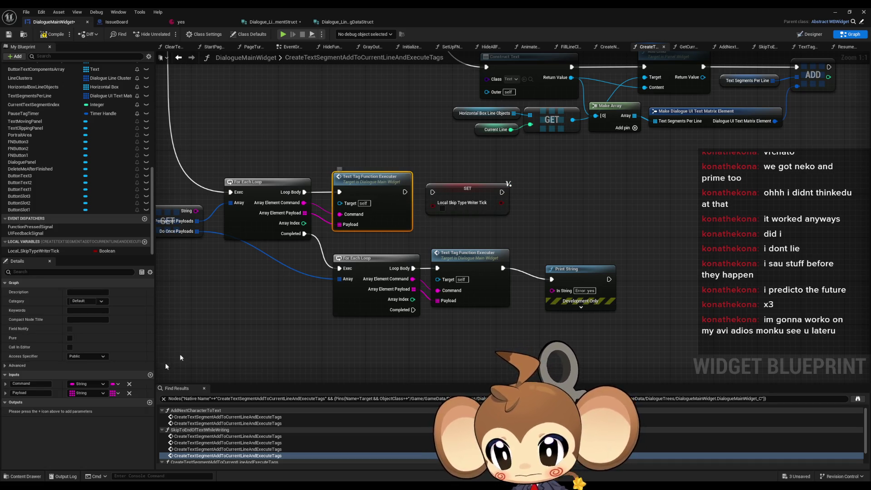
click(149, 402)
drag(392, 304, 365, 218)
click(443, 325)
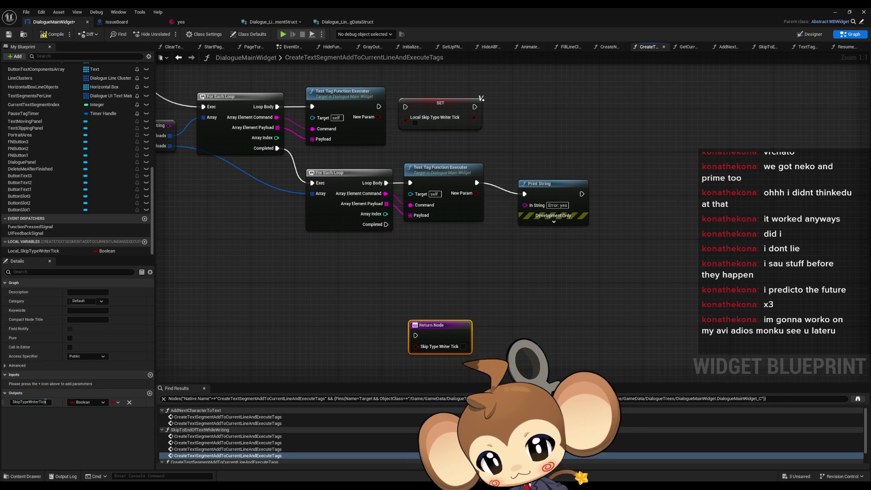
click(352, 133)
double_click(30, 411)
key(ctrl+v)
click(316, 307)
- Run the Local_SkipTypeWriterTick SET after the upper executer, fed by Skip Type Writer Tick
mouse_move(454, 130)
mouse_down()
mouse_move(473, 130)
mouse_move(391, 142)
mouse_move(393, 134)
mouse_move(465, 144)
mouse_move(479, 158)
mouse_up()
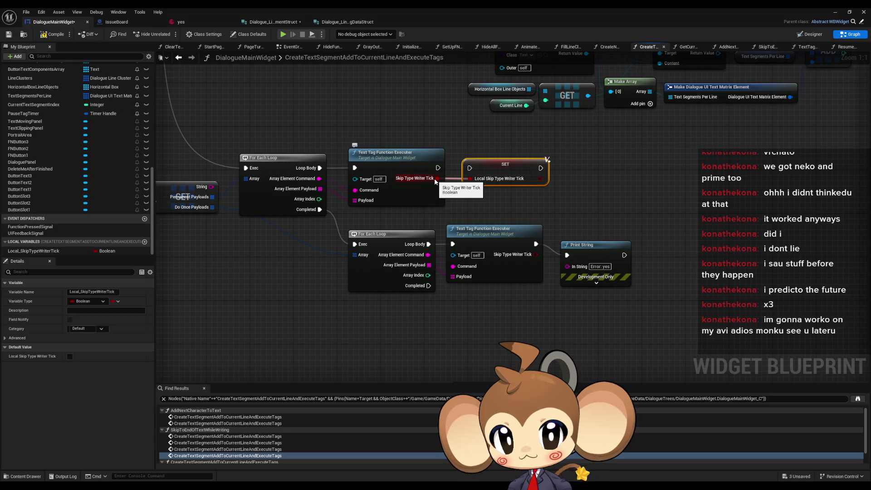
drag(438, 168, 469, 168)
drag(613, 215, 489, 201)
click(434, 295)
drag(432, 295, 472, 299)
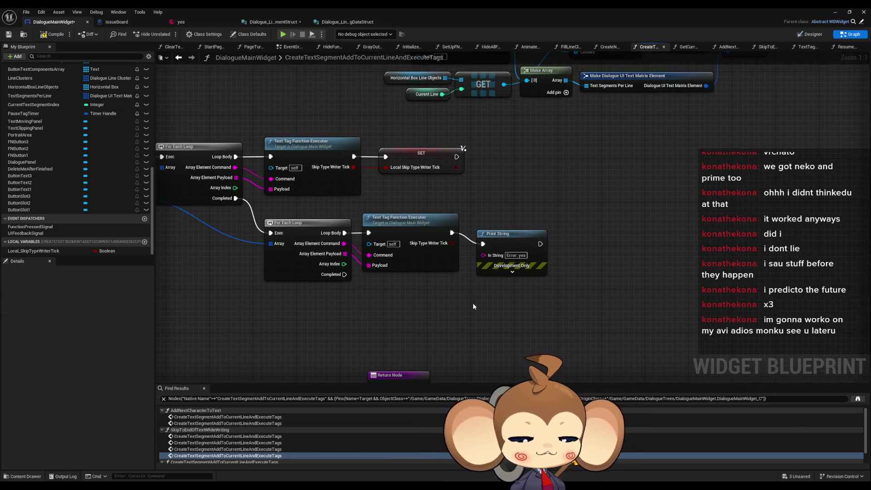
drag(409, 155, 488, 157)
drag(354, 167, 390, 170)
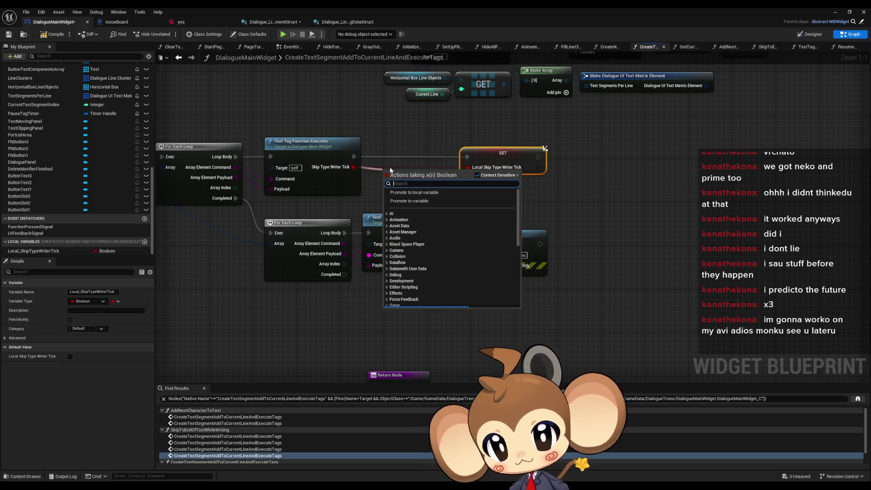
- Add a Branch on the upper executer's Skip Type Writer Tick whose True sets the local to true
click(393, 138)
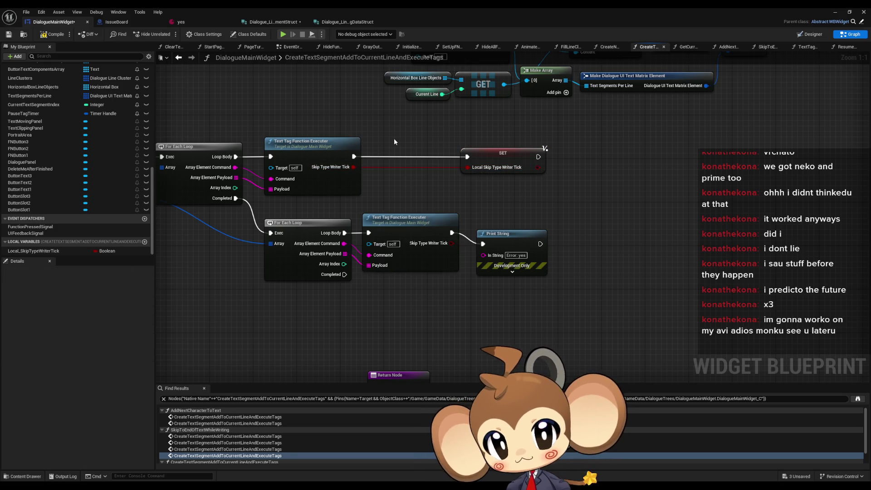
drag(354, 167, 467, 166)
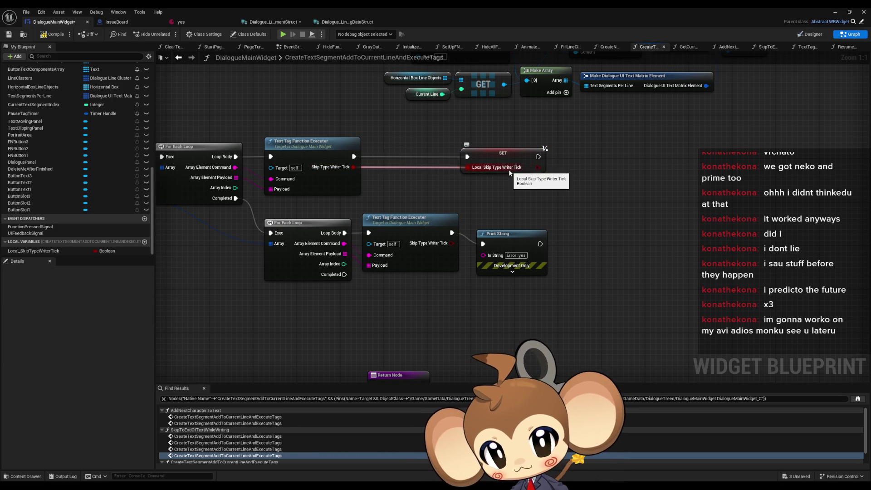
mouse_move(353, 167)
mouse_down()
mouse_move(409, 174)
mouse_move(471, 161)
mouse_up()
text(branch)
key(Return)
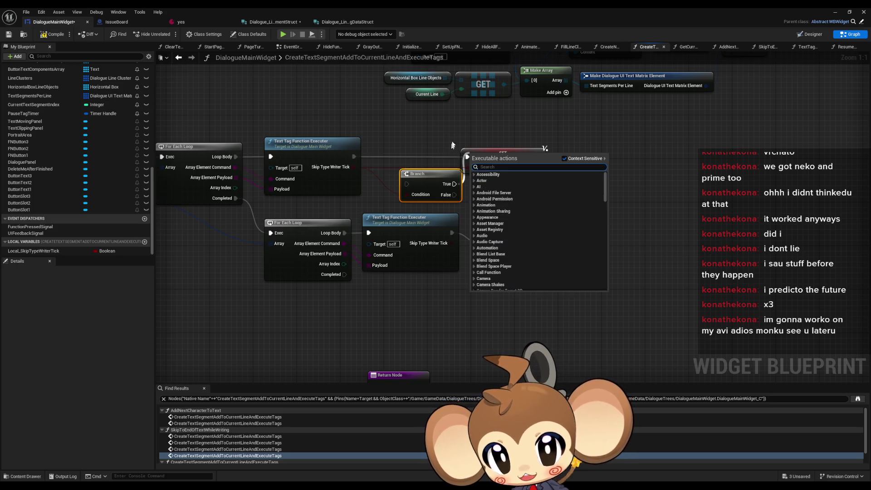
key(Escape)
drag(401, 184, 354, 156)
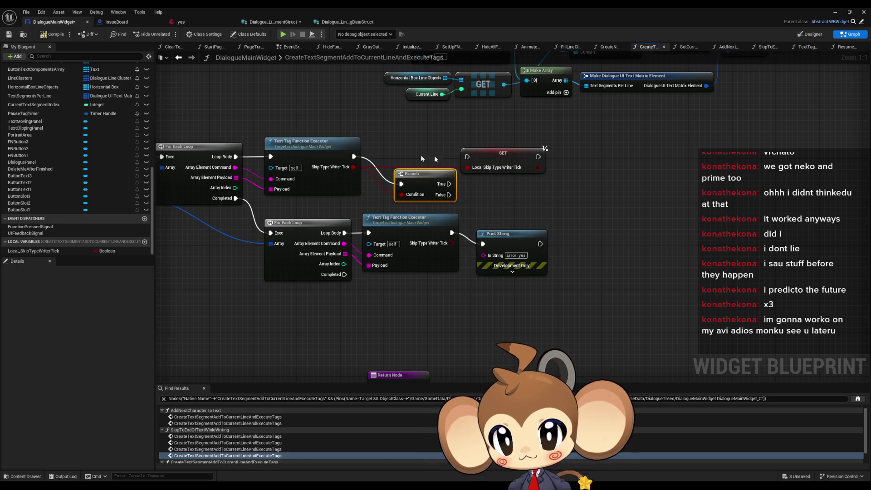
drag(494, 163, 522, 167)
drag(449, 184, 494, 162)
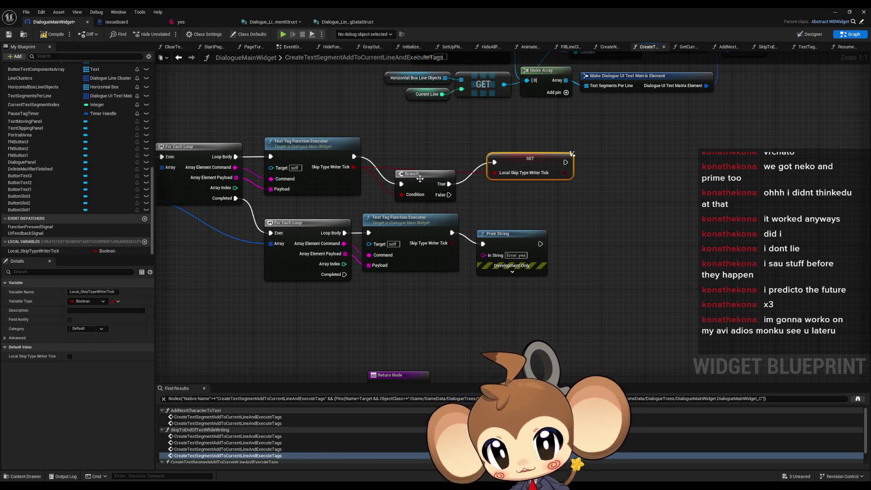
drag(415, 181, 415, 154)
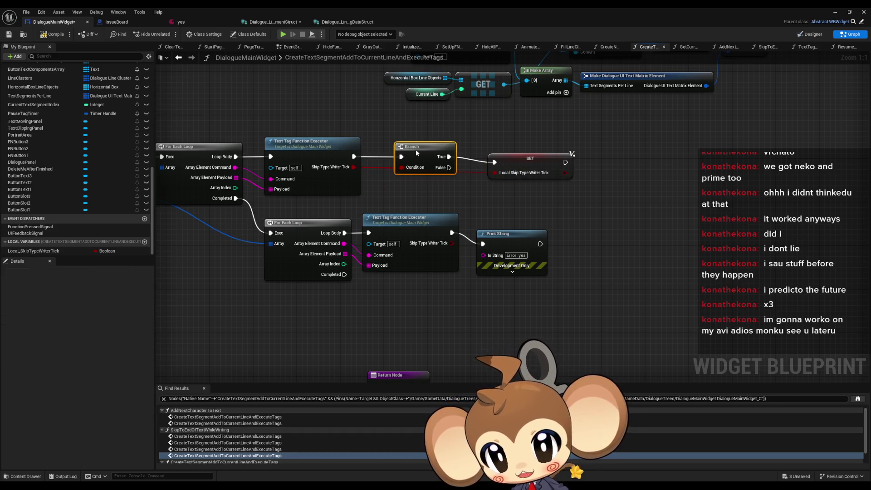
alt+click(495, 172)
click(504, 180)
drag(522, 164, 504, 159)
- Duplicate the Branch and SET pair for the lower executer, replacing the Print String node
drag(446, 121, 527, 175)
key(ctrl+c)
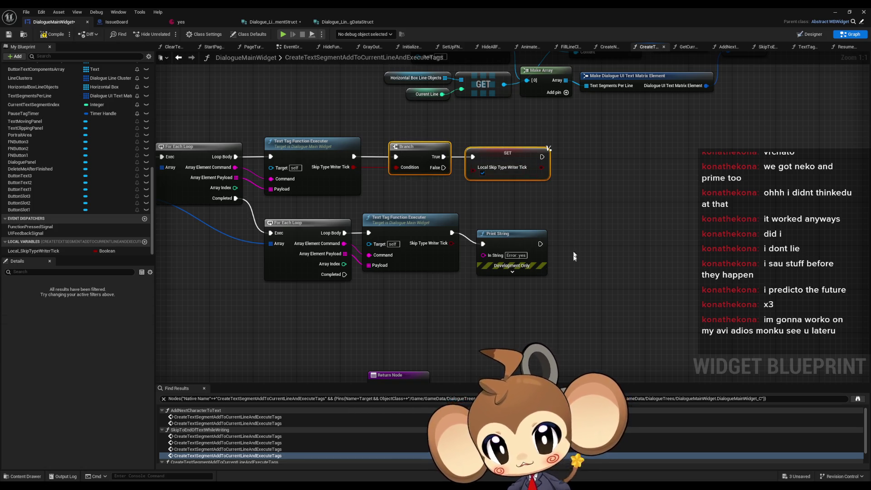
key(ctrl+v)
mouse_move(477, 314)
mouse_down()
mouse_move(452, 233)
mouse_move(478, 325)
mouse_move(554, 314)
mouse_up()
click(540, 268)
key(Delete)
drag(467, 291, 640, 342)
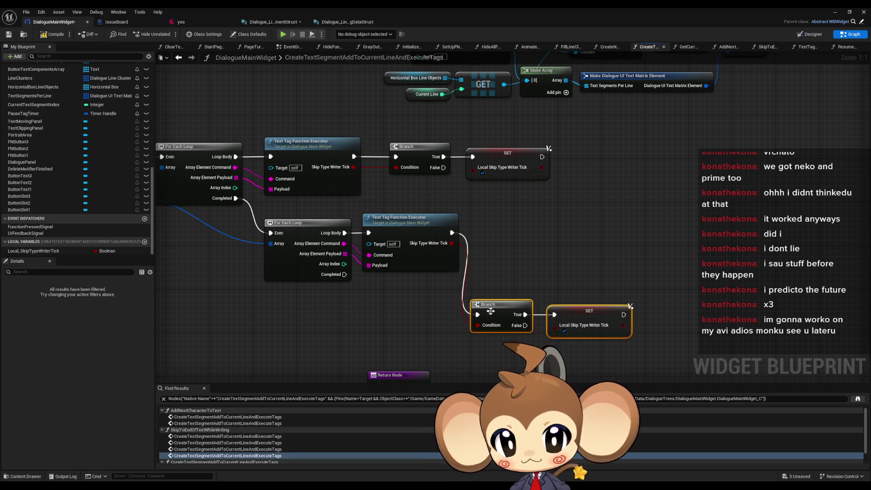
drag(490, 315, 485, 233)
click(566, 236)
drag(567, 236, 560, 235)
click(512, 299)
- Connect the Return Node to run after the lower loop completes
click(409, 154)
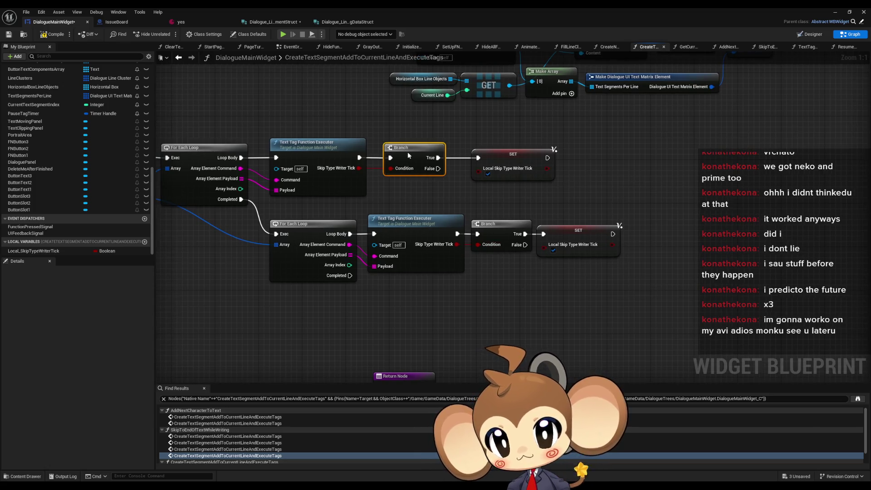
drag(399, 153, 431, 86)
mouse_move(409, 320)
mouse_down()
mouse_move(381, 209)
mouse_move(473, 263)
mouse_move(463, 252)
mouse_up()
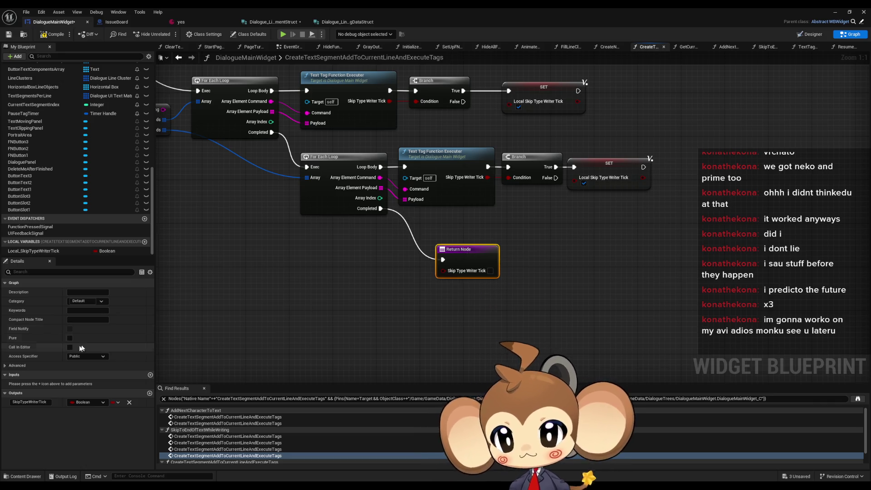
- Plug a Local_SkipTypeWriterTick getter into the function's Return Node
drag(33, 251, 320, 274)
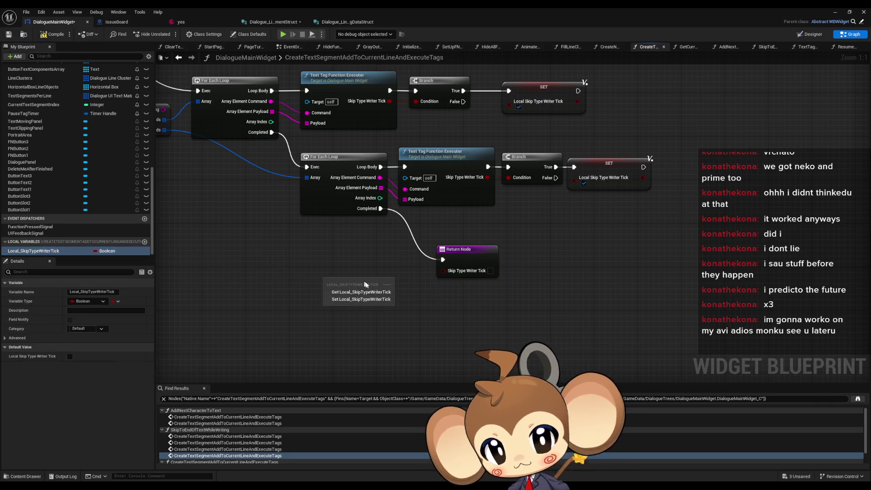
click(392, 285)
drag(382, 278, 442, 270)
drag(346, 279, 385, 274)
click(527, 215)
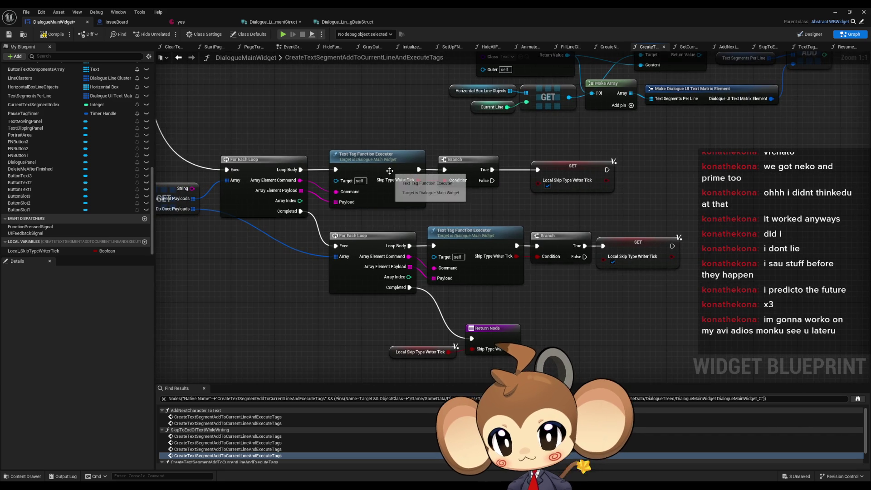
- In TextTagFunctionExecuter, connect the pause-timer node to the Return Node and save the blueprint
double_click(399, 176)
mouse_move(379, 191)
mouse_down()
mouse_move(745, 177)
mouse_move(603, 172)
mouse_move(706, 218)
mouse_up()
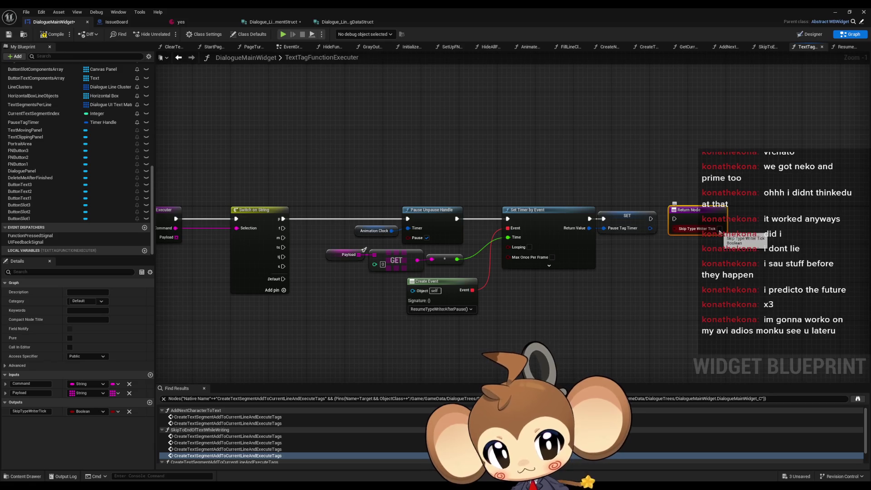
drag(650, 218, 688, 214)
click(660, 171)
key(ctrl+s)
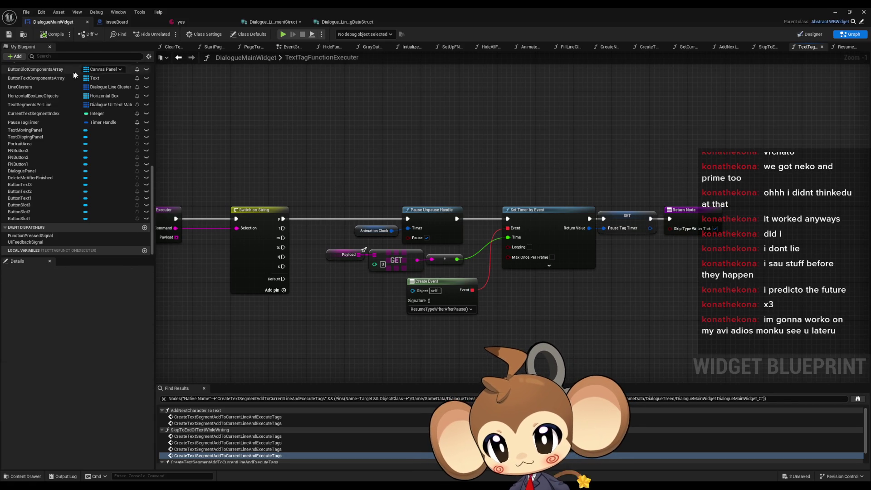
- Return to the AddNextCharacterToText function graph
scroll(55, 126, up, 10)
scroll(72, 155, up, 3)
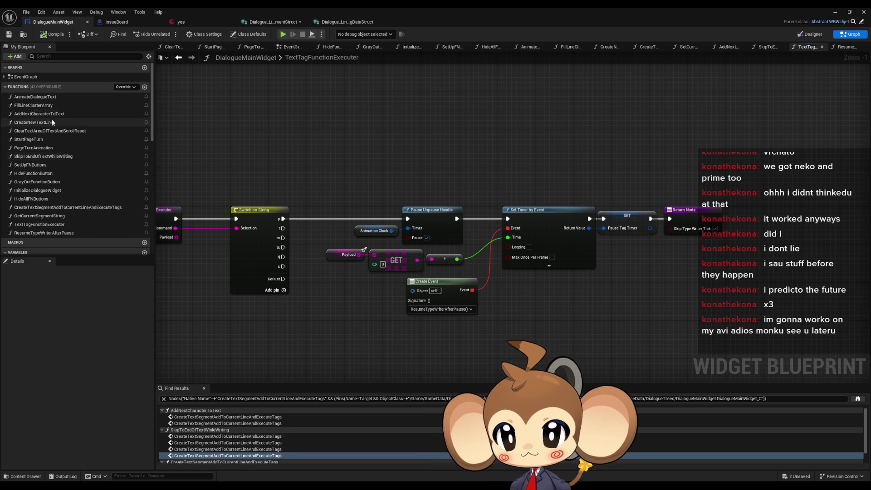
double_click(45, 113)
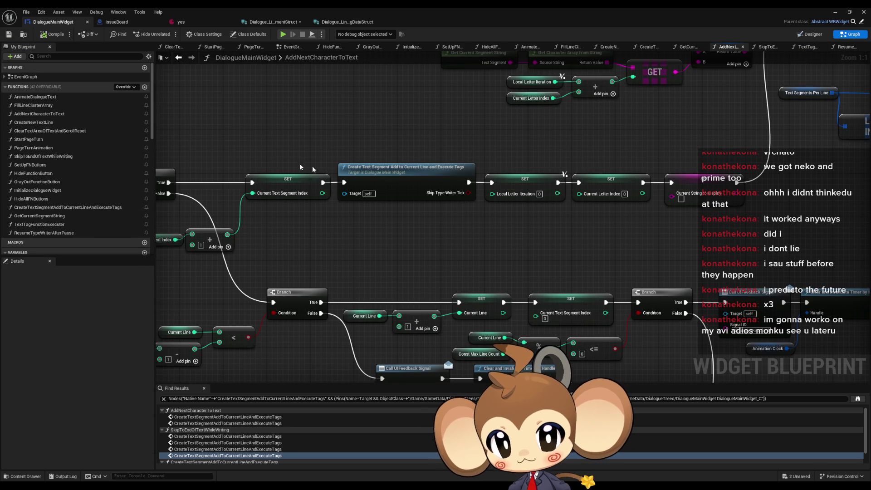
- Add a Branch on Skip Type Writer Tick that runs after the Current String to Display setter
scroll(425, 203, down, 4)
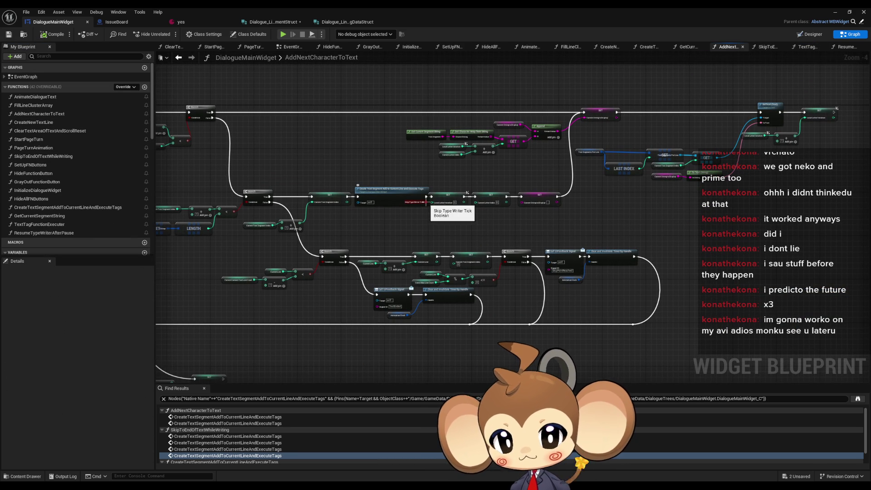
drag(426, 203, 450, 224)
text(branch)
key(Return)
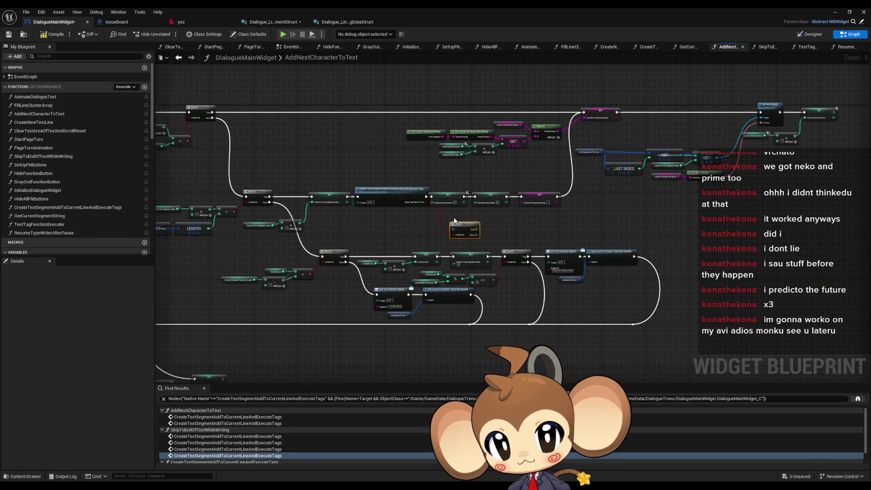
scroll(455, 224, up, 4)
mouse_move(454, 312)
mouse_down()
mouse_move(651, 109)
mouse_move(669, 66)
mouse_up()
drag(407, 300, 609, 235)
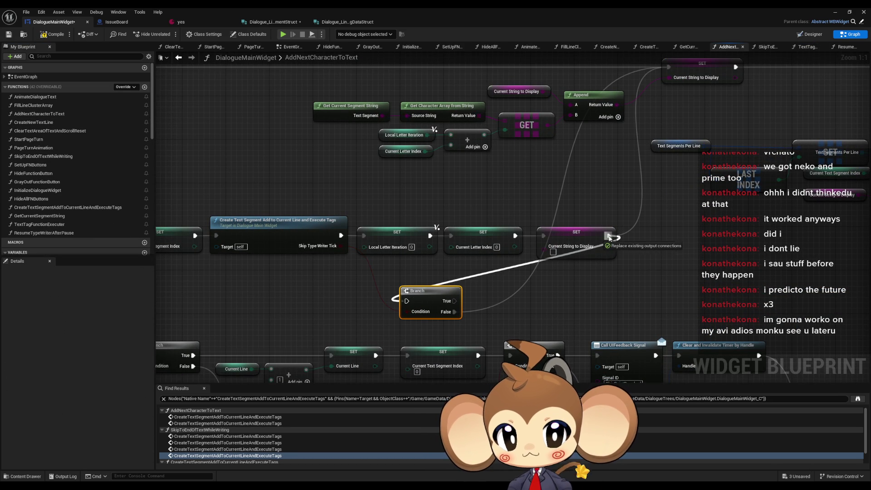
drag(339, 305, 579, 250)
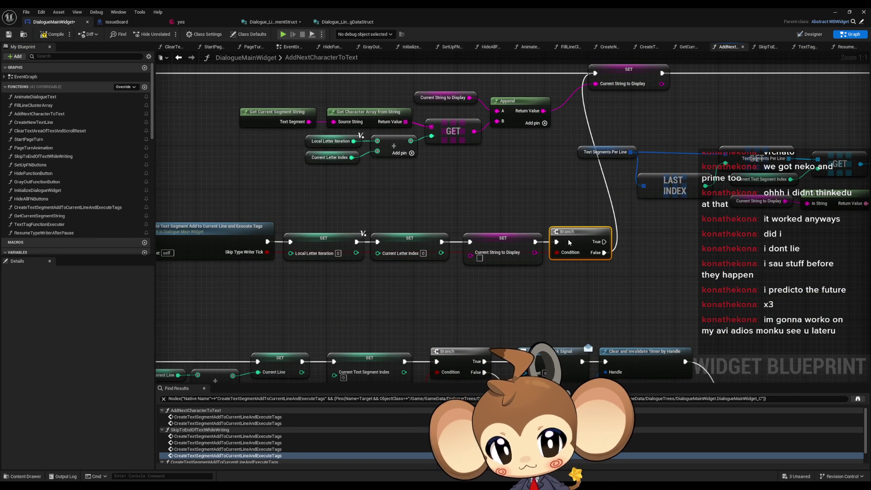
scroll(568, 238, down, 4)
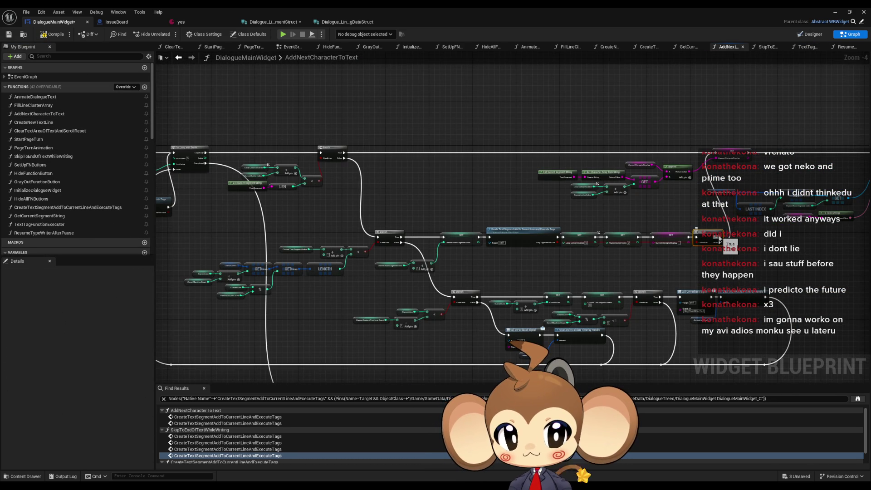
mouse_move(718, 234)
mouse_down()
mouse_move(776, 238)
mouse_move(529, 165)
mouse_move(522, 372)
mouse_move(551, 348)
mouse_up()
scroll(529, 165, up, 2)
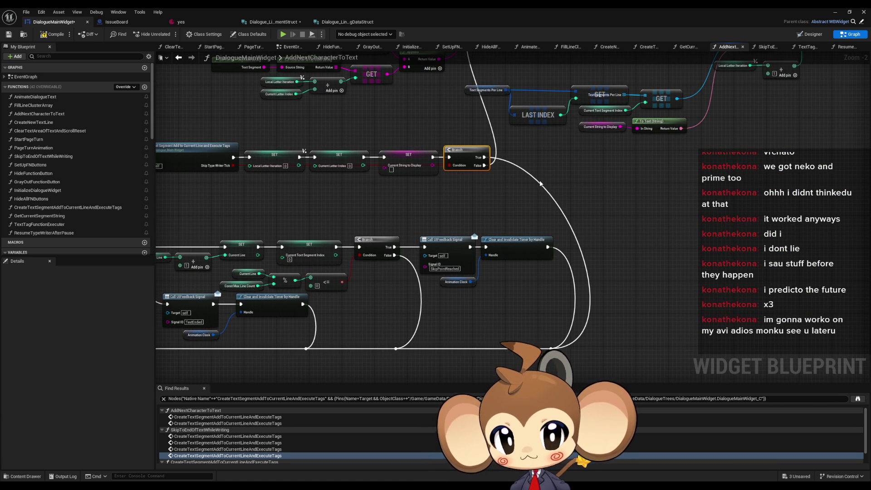
- Route the Branch's output wire through two reroute points onto the bottom execution line
double_click(535, 182)
mouse_move(536, 184)
mouse_down()
mouse_move(583, 159)
mouse_move(574, 161)
mouse_move(604, 164)
mouse_up()
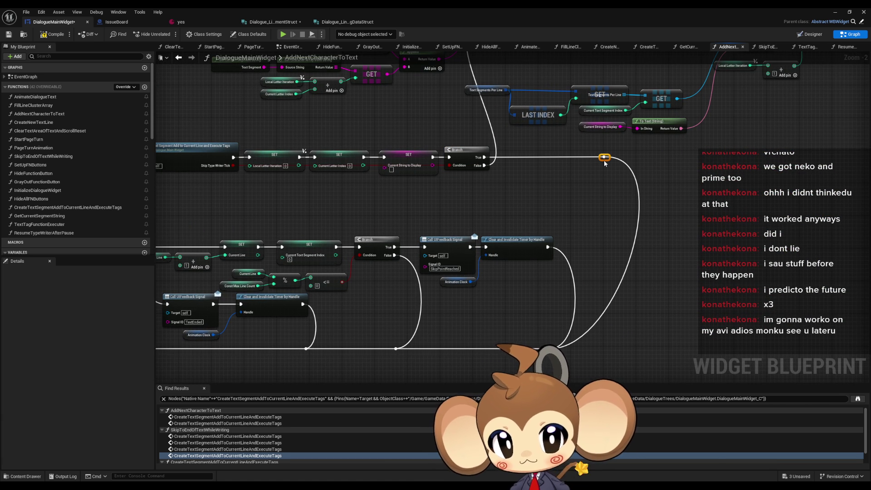
double_click(592, 322)
drag(592, 322, 604, 352)
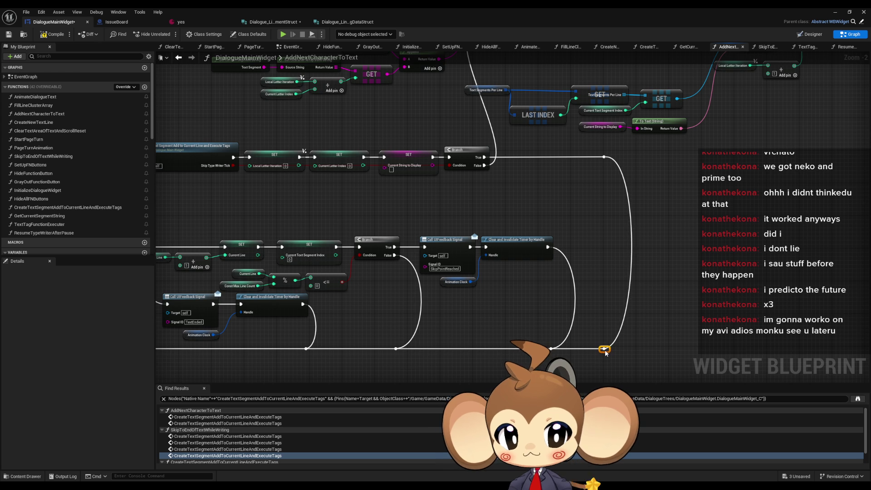
scroll(525, 314, down, 4)
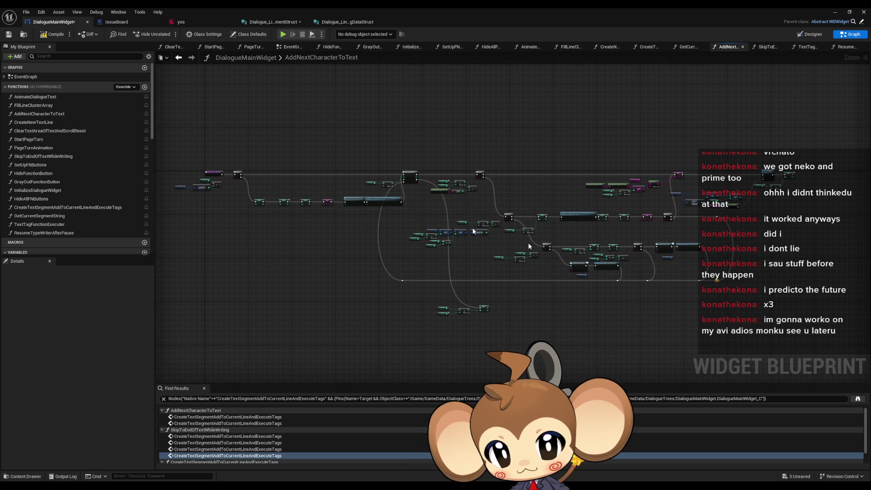
- Shift the loop nodes in the graph's right half to make room
scroll(566, 253, up, 2)
scroll(557, 214, down, 2)
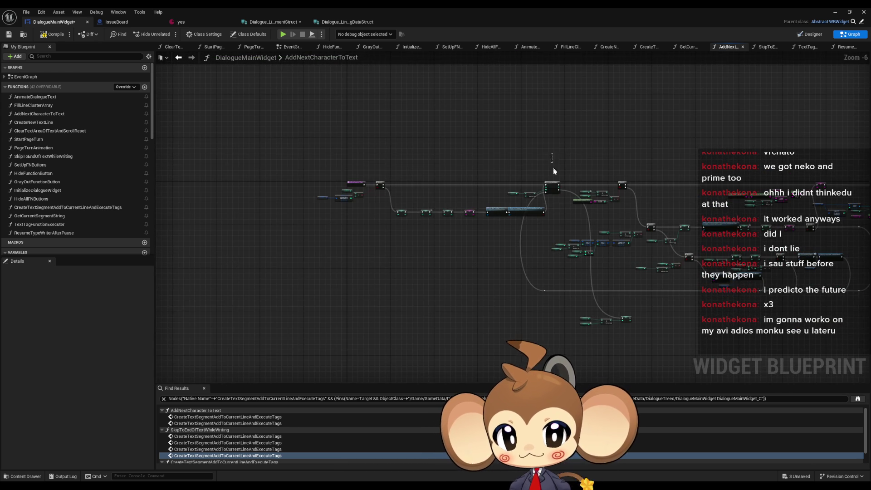
scroll(472, 192, down, 2)
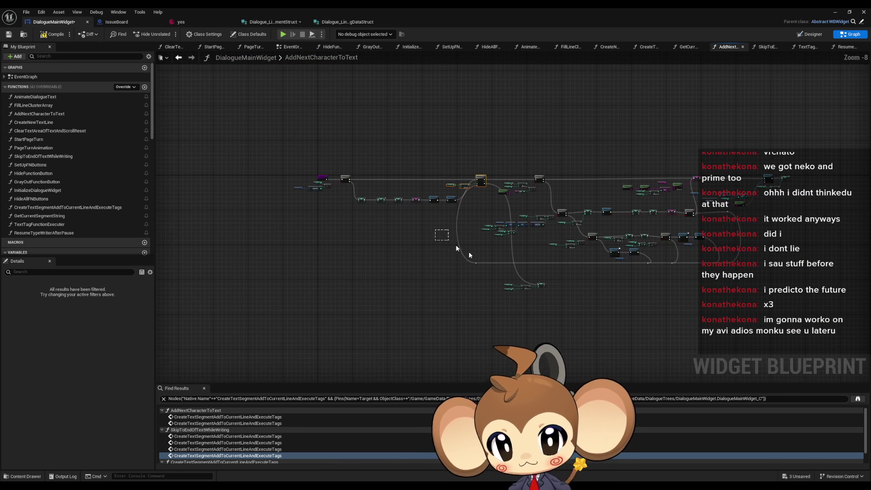
mouse_move(489, 153)
mouse_down()
mouse_move(528, 213)
mouse_move(721, 300)
mouse_up()
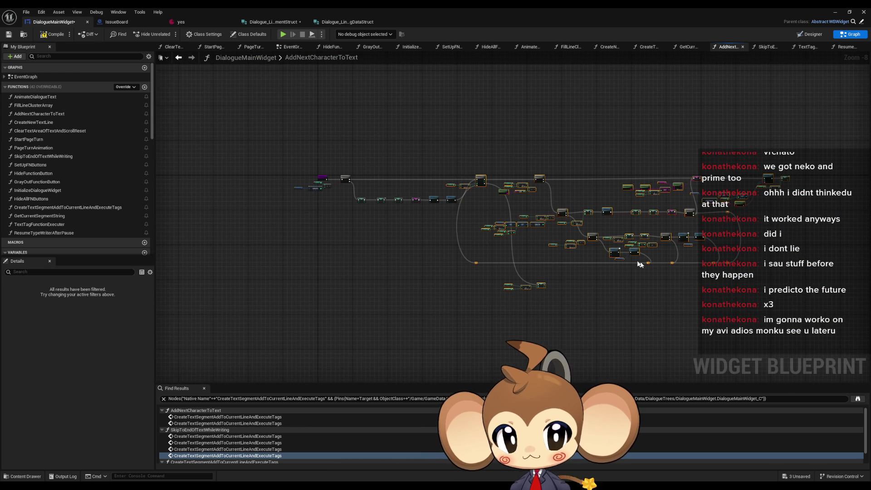
scroll(571, 242, up, 4)
scroll(410, 198, up, 3)
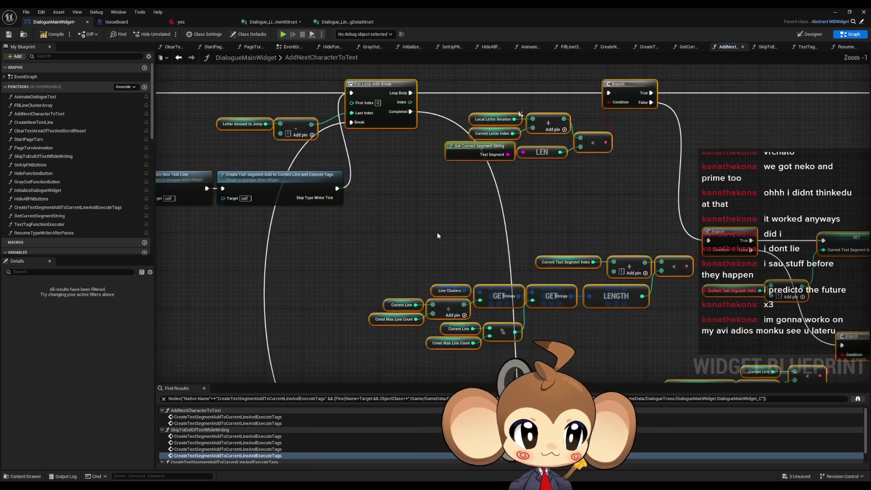
drag(382, 133, 559, 135)
- Add a Branch on Skip Type Writer Tick with False into the loop's Break, compile, and open yes
mouse_move(343, 237)
mouse_down()
mouse_move(418, 247)
mouse_move(375, 241)
mouse_move(395, 252)
mouse_move(477, 255)
mouse_move(575, 166)
mouse_up()
text(branch)
key(Return)
mouse_move(423, 255)
mouse_down()
mouse_move(393, 244)
mouse_move(389, 233)
mouse_move(434, 239)
mouse_up()
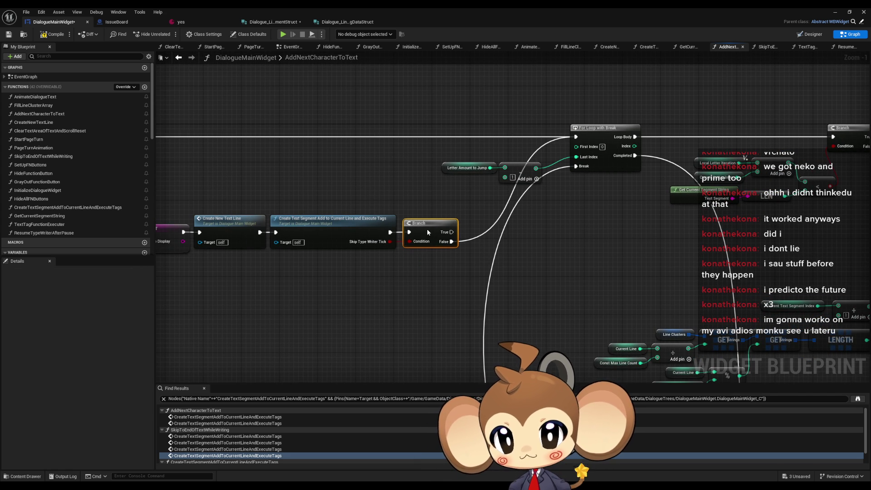
mouse_move(386, 278)
mouse_down()
mouse_move(564, 285)
mouse_move(630, 258)
mouse_up()
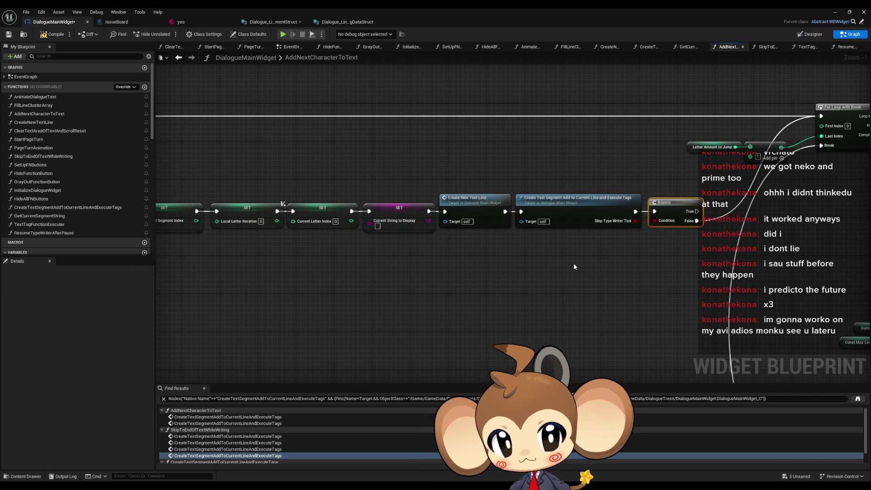
scroll(574, 266, down, 4)
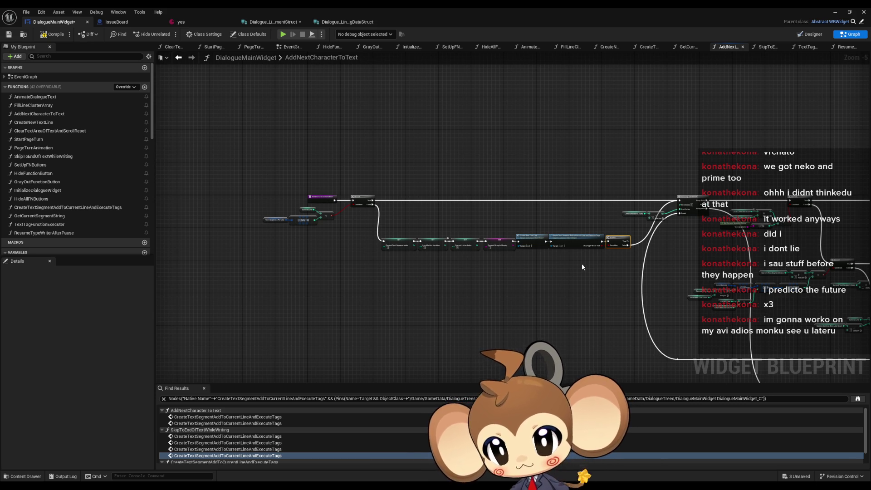
click(57, 36)
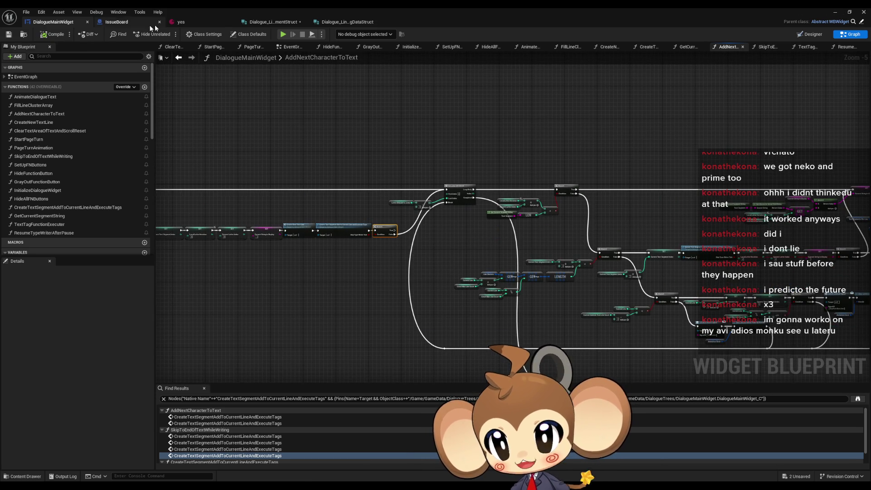
click(180, 22)
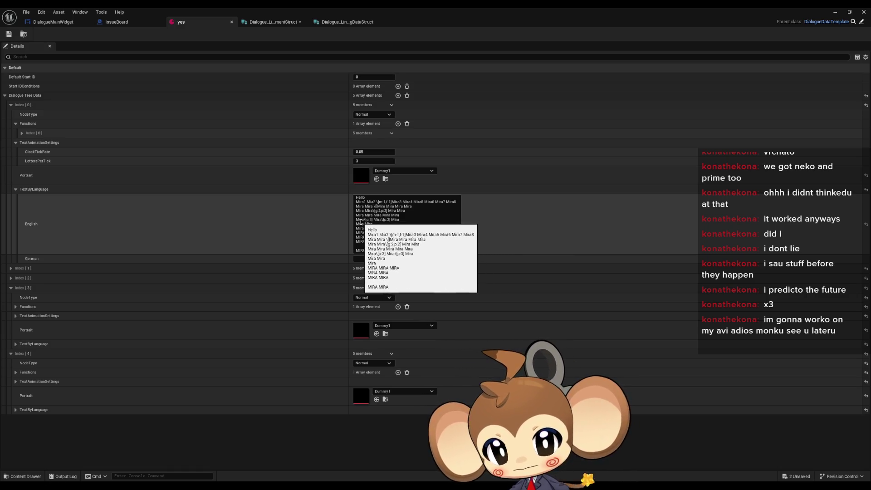
click(357, 218)
text(\[p:5])
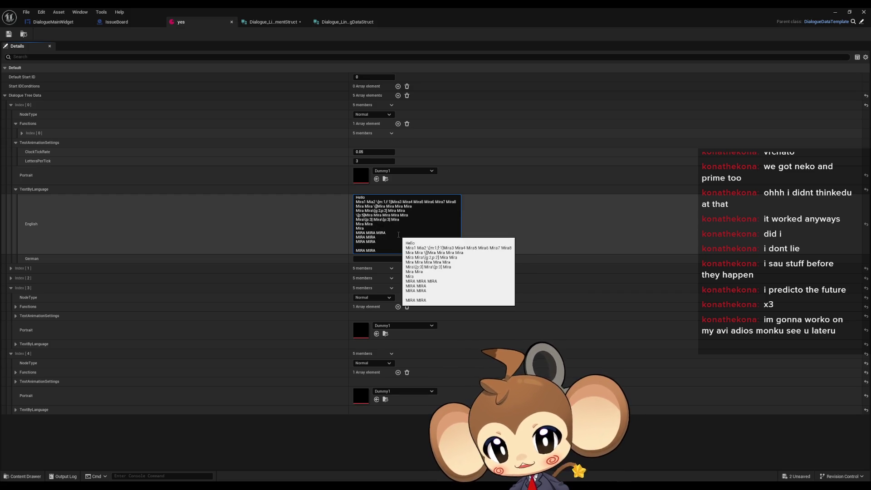
click(20, 36)
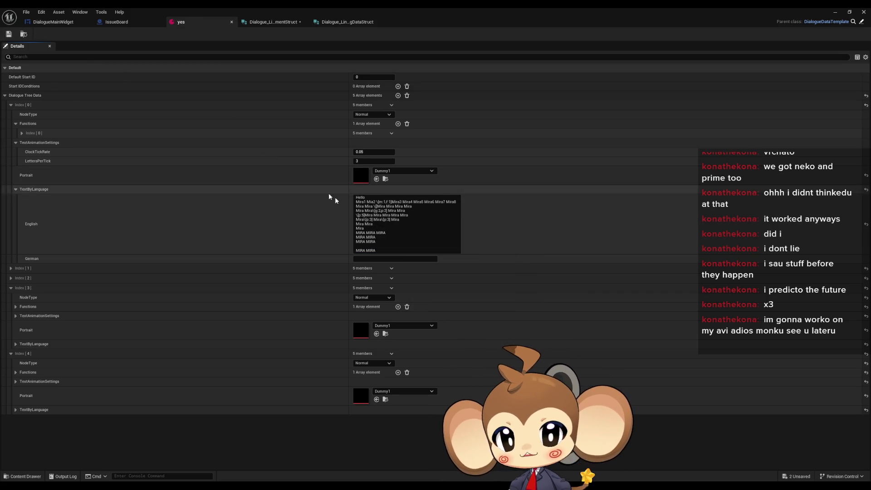
click(833, 12)
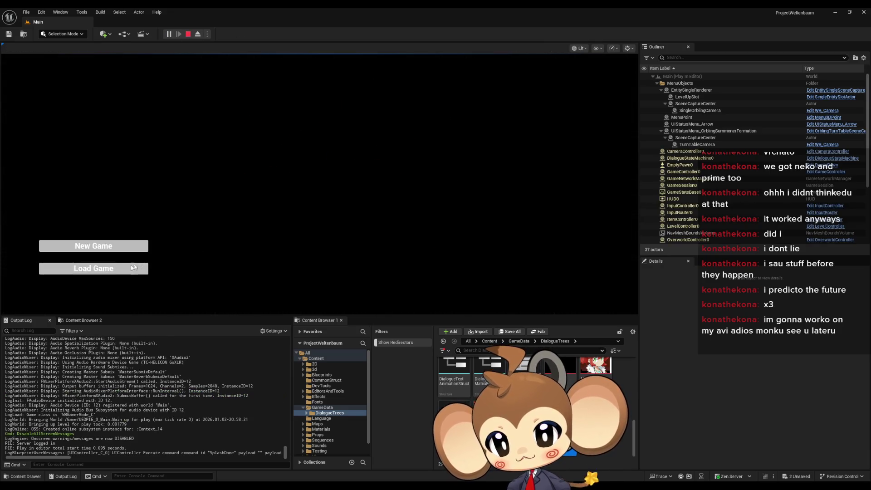
- Load the saved game in play mode, replay to see the Mira Mira dialogue, then stop the session
click(142, 271)
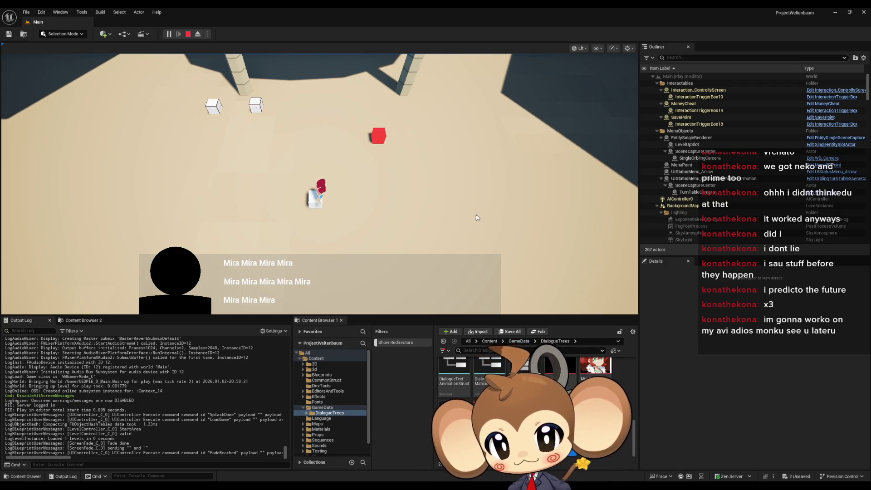
click(188, 33)
click(168, 34)
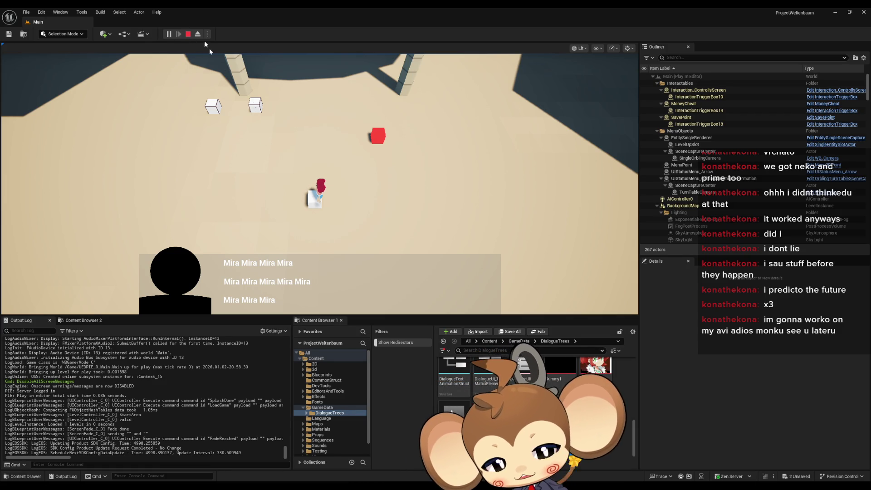
click(187, 35)
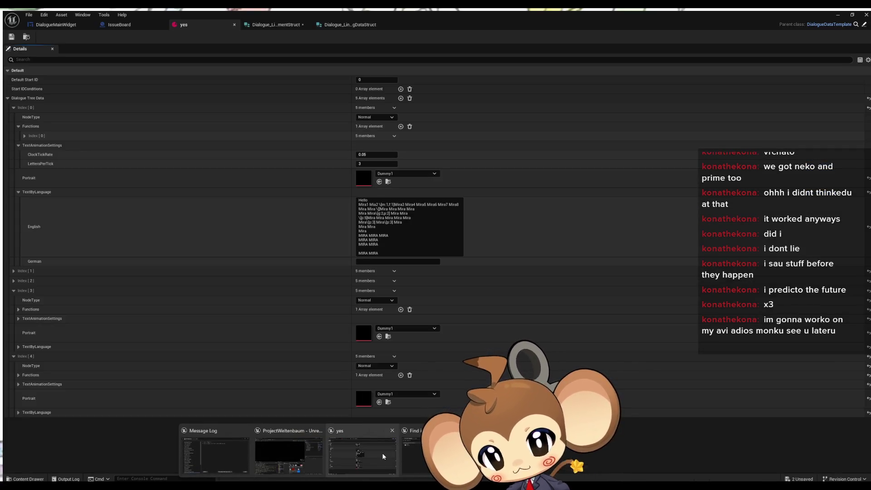
- Back in DialogueMainWidget, open SkipToEndOfTextWhileWriting, then the CreateNewTextLine function graph
click(382, 453)
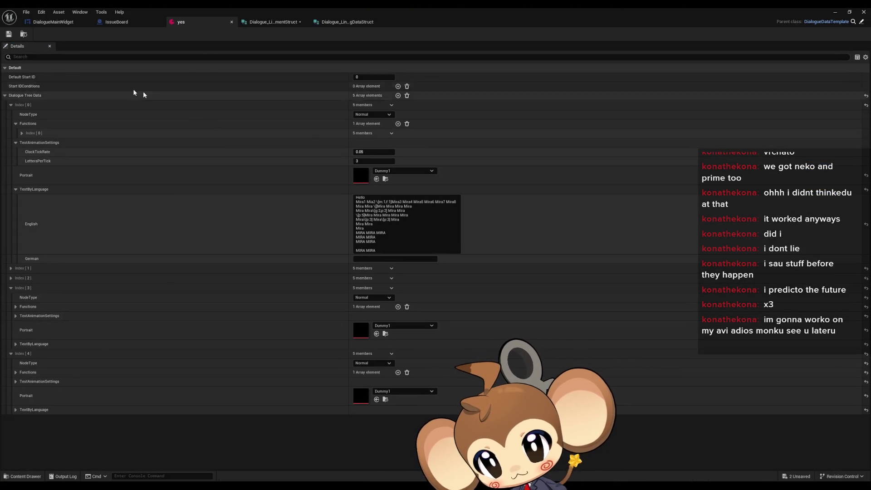
click(68, 25)
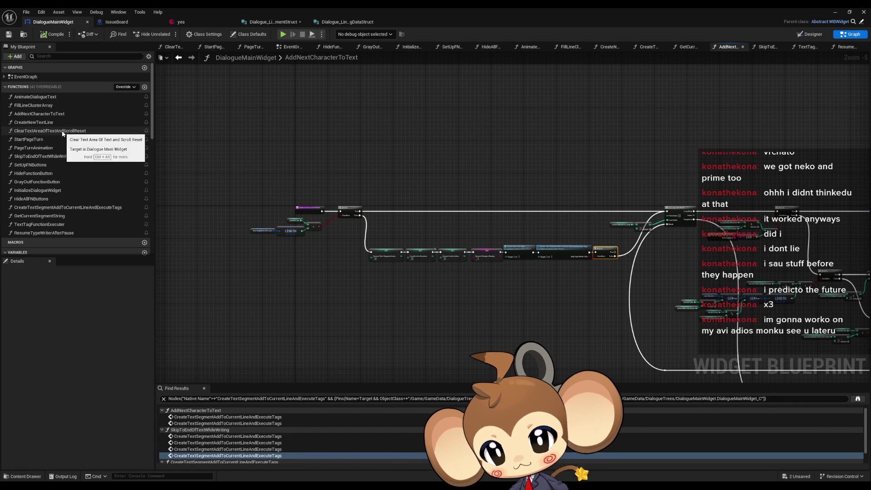
double_click(57, 159)
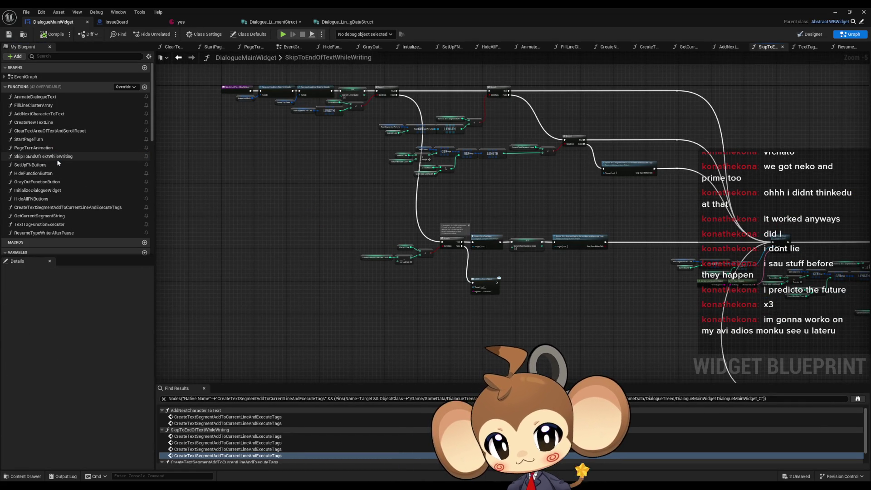
scroll(534, 276, up, 4)
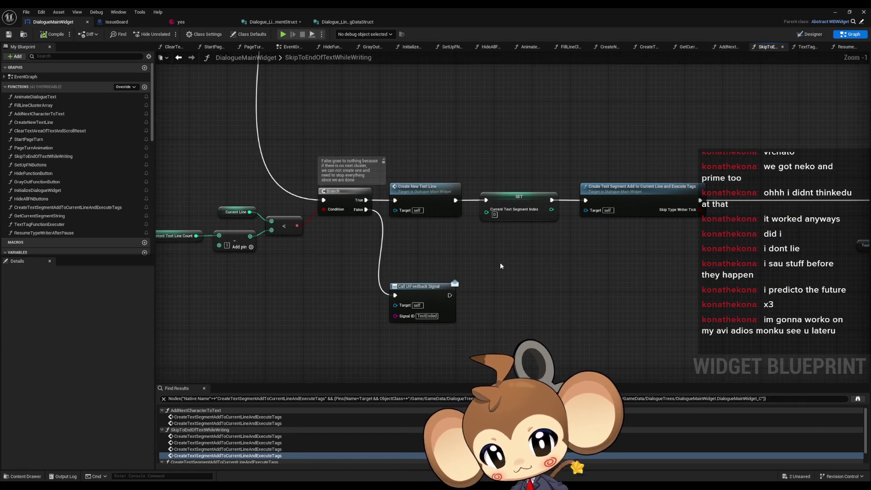
scroll(507, 264, down, 6)
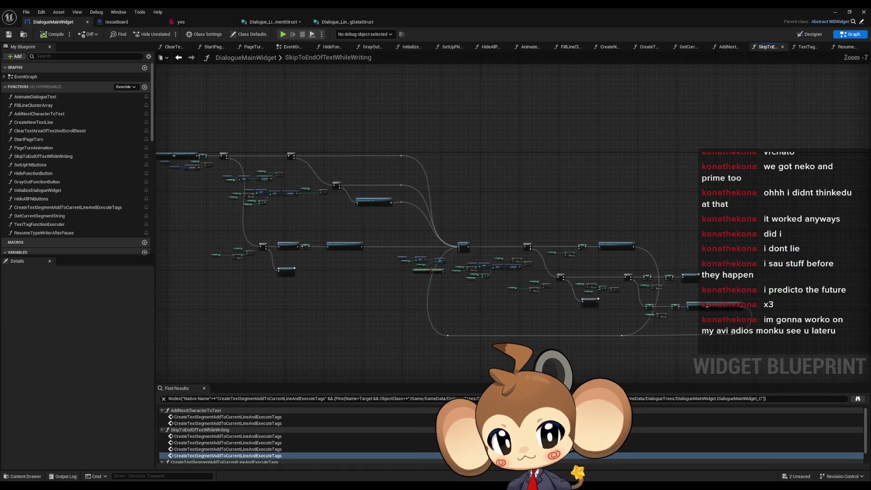
double_click(40, 122)
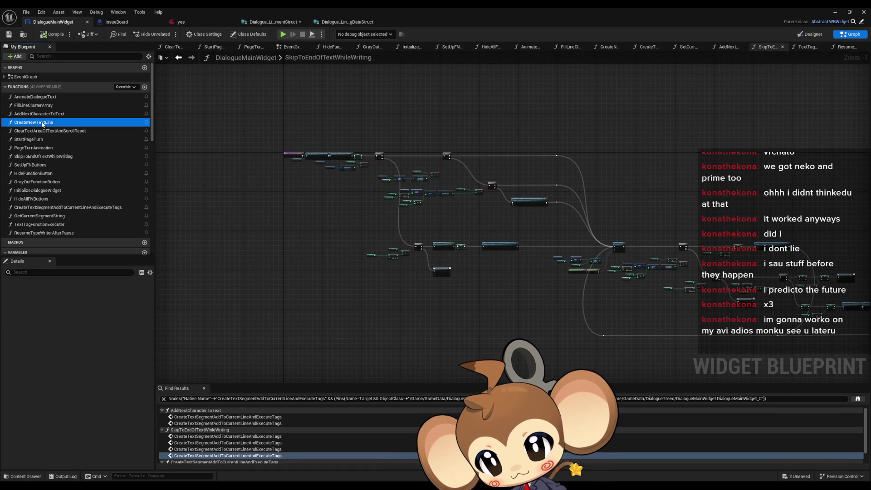
drag(318, 150, 343, 237)
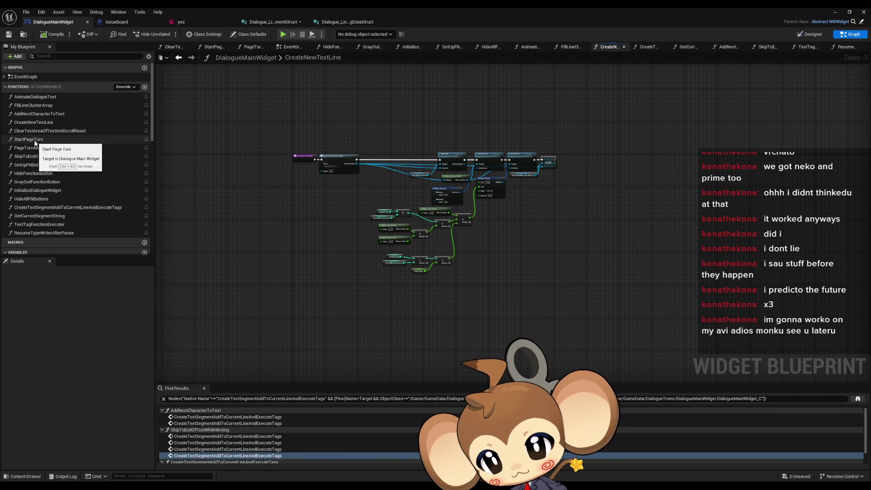
scroll(40, 245, down, 6)
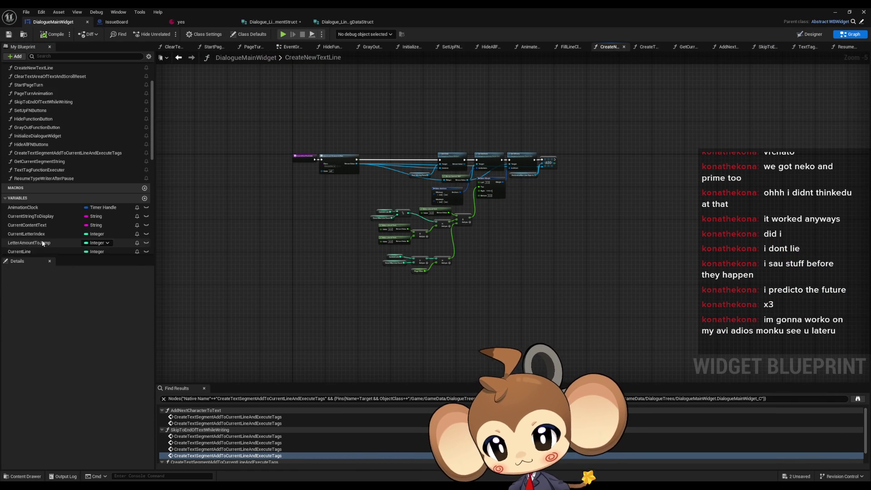
scroll(45, 234, down, 5)
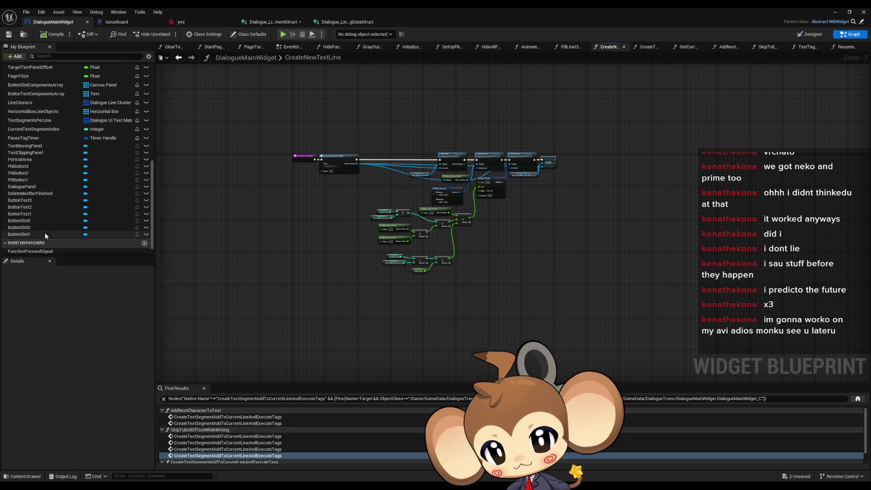
- Find all references to PauseTagTimer and jump to its use in SkipToEndOfTextWhileWriting
right_click(26, 137)
mouse_move(59, 159)
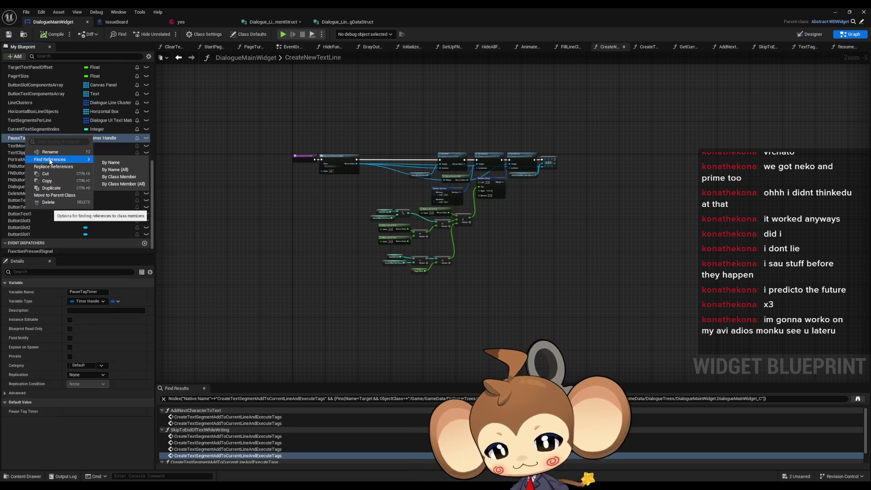
click(114, 178)
double_click(193, 416)
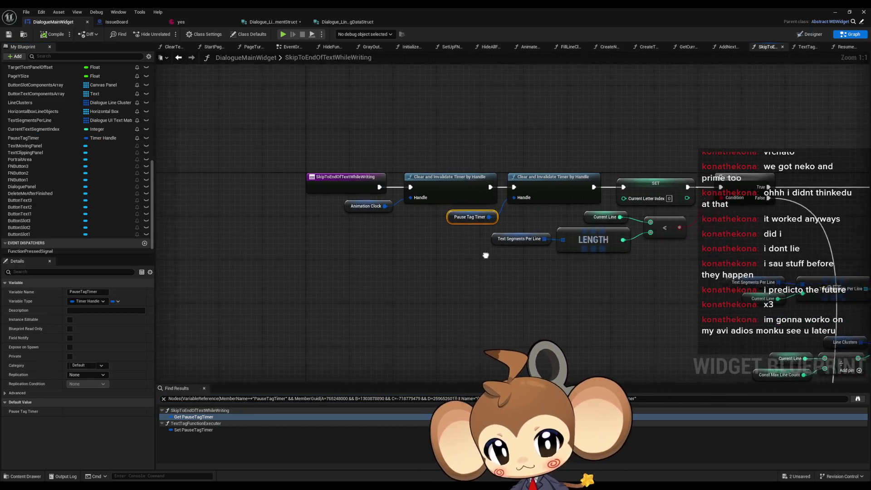
click(232, 185)
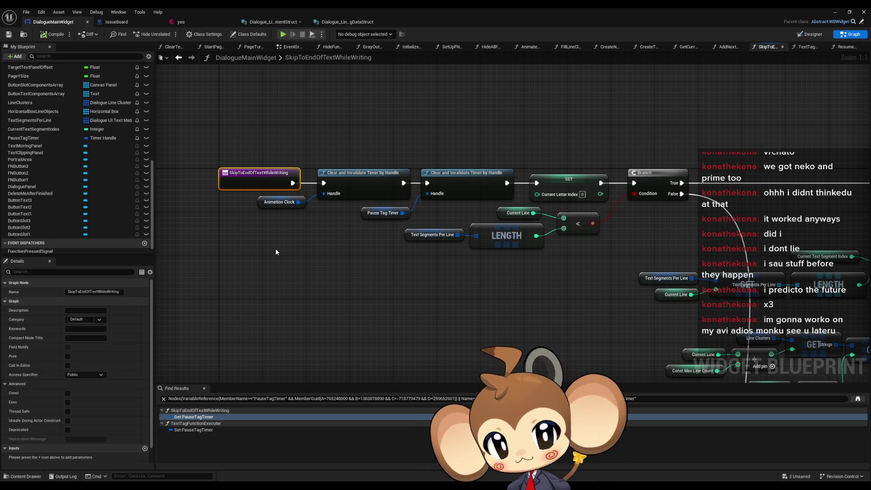
scroll(311, 196, down, 5)
drag(362, 189, 441, 233)
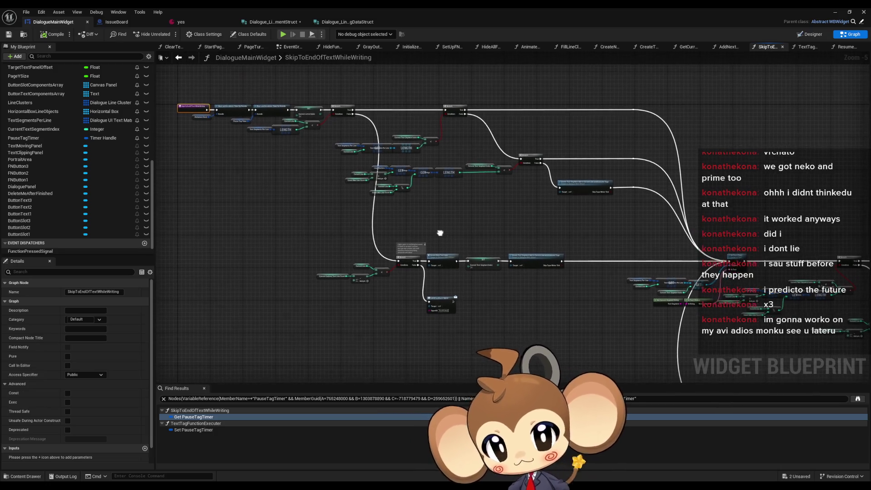
scroll(569, 211, up, 4)
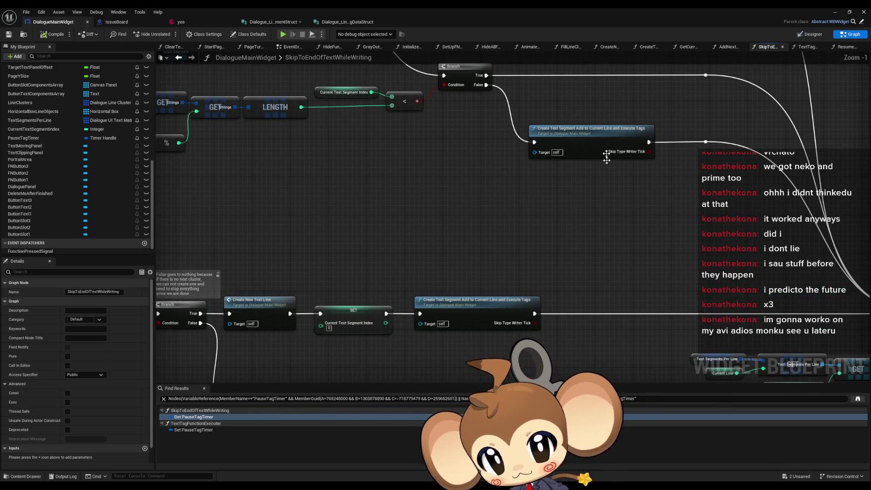
scroll(578, 197, down, 2)
mouse_move(585, 198)
mouse_down()
mouse_move(485, 228)
mouse_move(445, 216)
mouse_up()
scroll(422, 191, down, 4)
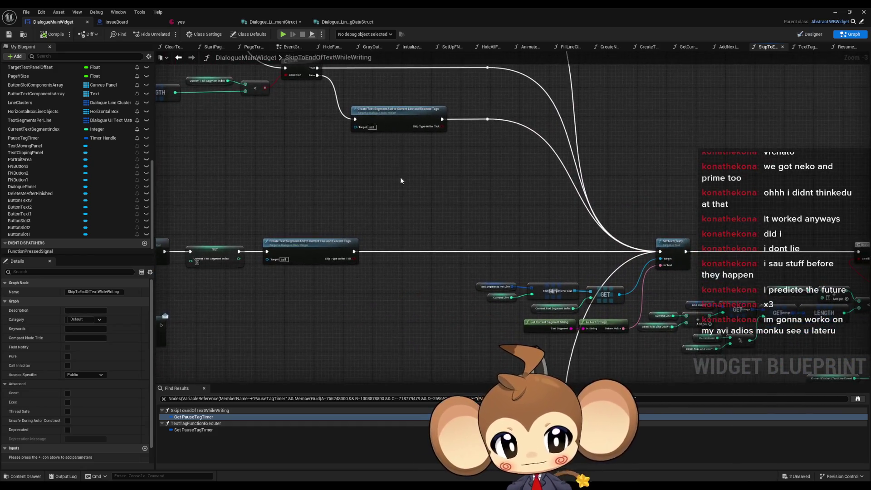
scroll(256, 129, up, 8)
- Route the first Clear and Invalidate Timer straight into SET, moving the Pause Tag Timer clear nodes aside
drag(367, 162, 476, 161)
mouse_move(370, 124)
mouse_down()
mouse_move(387, 147)
mouse_move(285, 183)
mouse_move(293, 195)
mouse_up()
mouse_move(451, 164)
mouse_down()
mouse_move(430, 308)
mouse_move(386, 333)
mouse_up()
alt+click(381, 330)
scroll(386, 317, down, 5)
scroll(377, 185, up, 2)
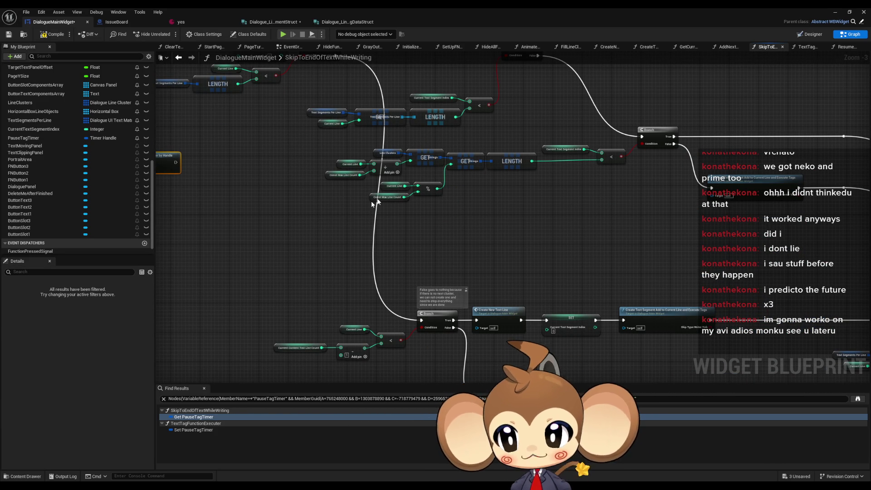
- Delete the detached Clear and Invalidate Timer node and its Pause Tag Timer getter
mouse_move(262, 171)
mouse_down()
mouse_move(693, 213)
mouse_move(641, 207)
mouse_up()
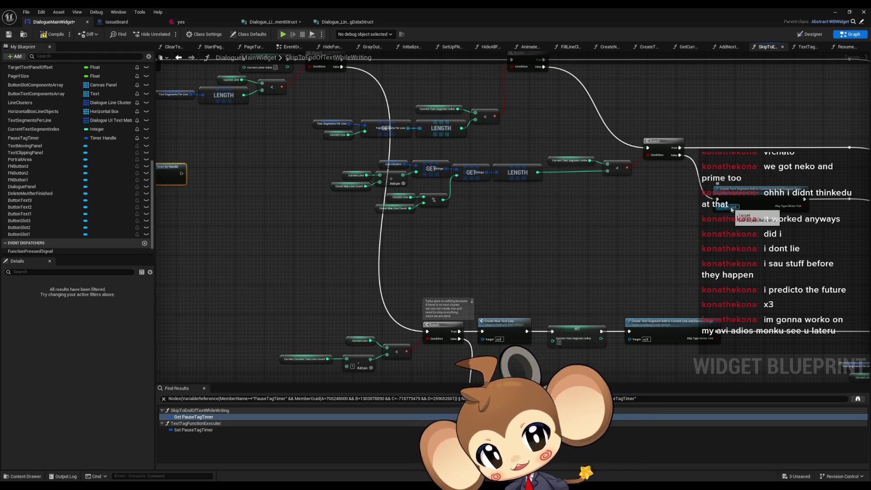
drag(546, 215, 712, 236)
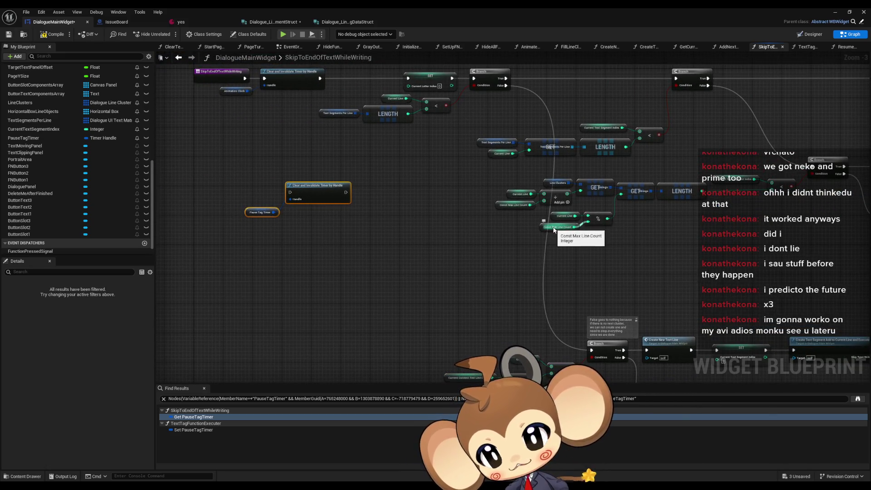
scroll(553, 230, down, 2)
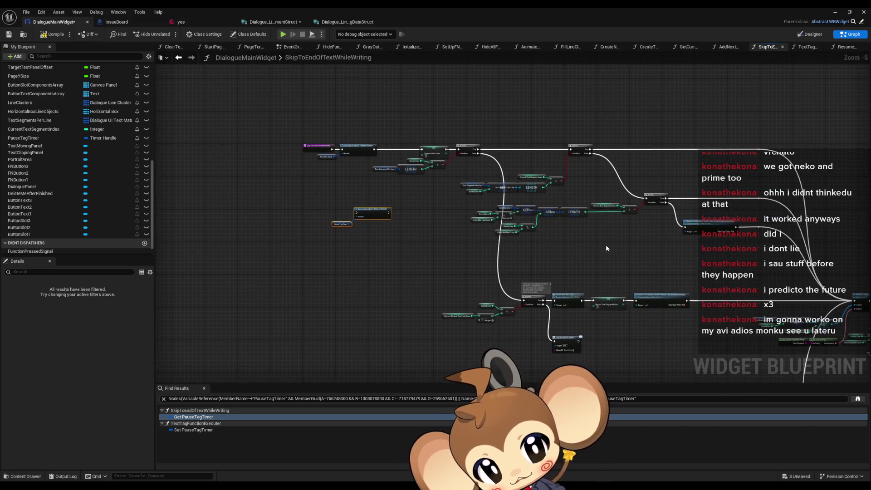
drag(314, 200, 394, 239)
drag(657, 250, 480, 211)
key(Delete)
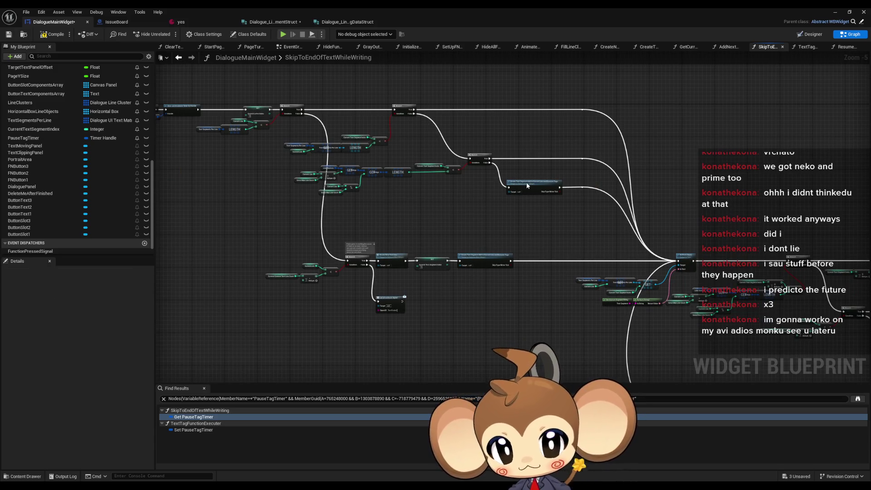
- Give the Create Text Segment function a new Boolean input named TriggeredByTextSkip
click(526, 183)
right_click(526, 182)
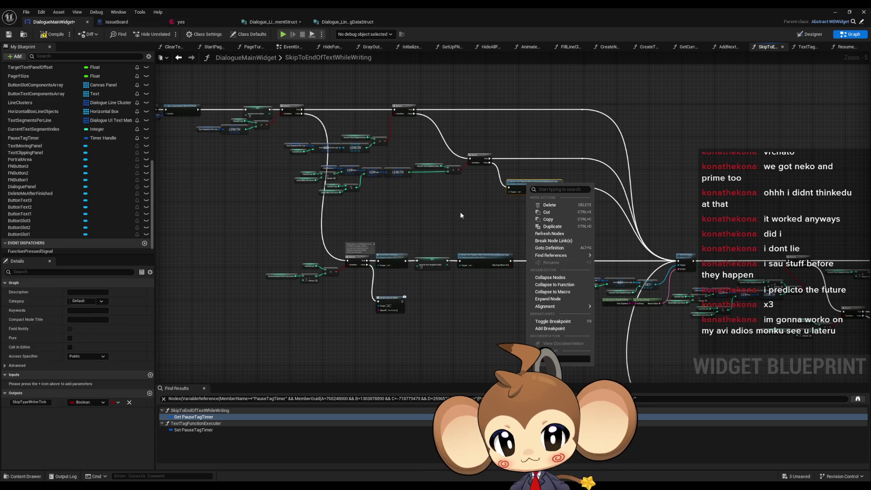
drag(460, 211, 405, 215)
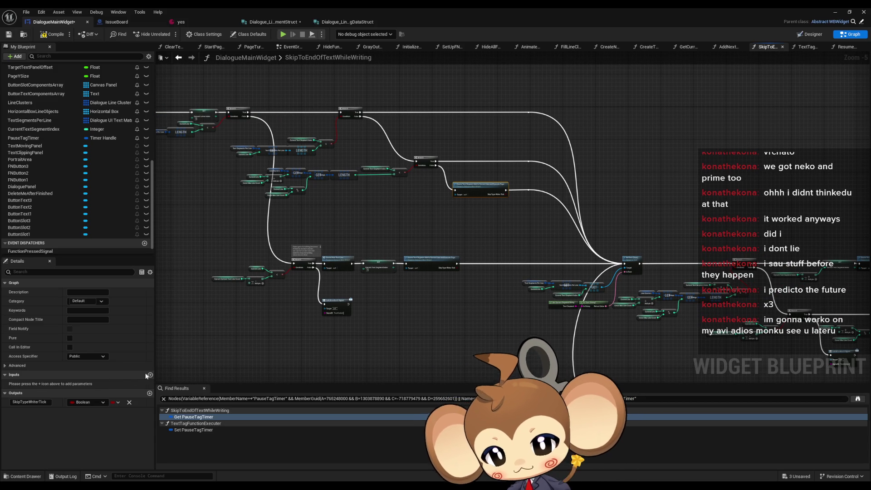
click(149, 375)
text(T)
text(geredByTextS)
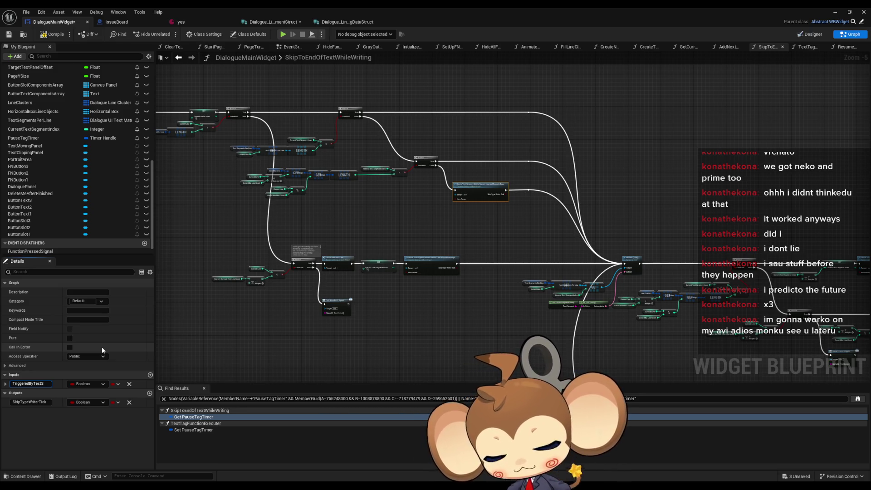
text(p)
key(Return)
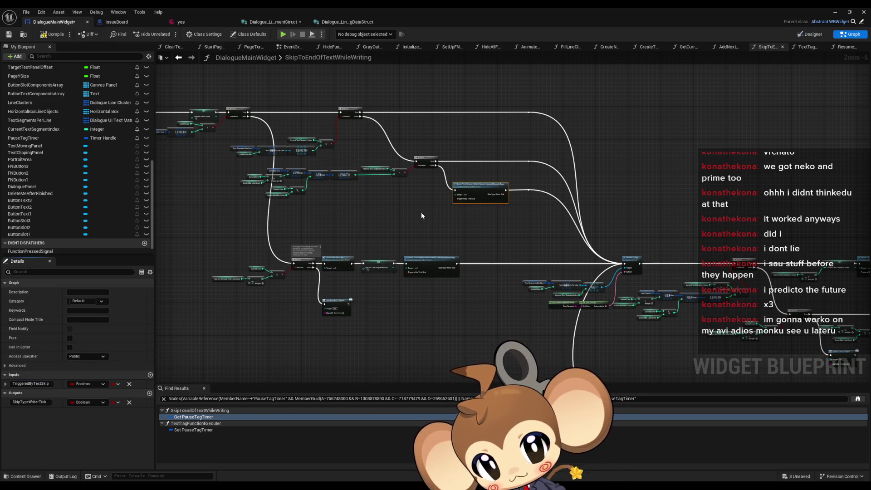
scroll(422, 216, up, 3)
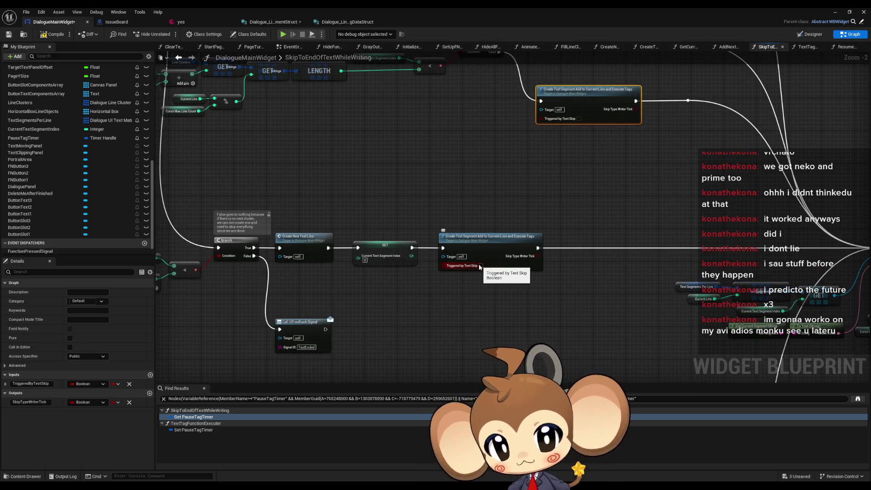
right_click(475, 248)
- Step through every call of CreateTextSegmentAddToCurrentLineAndExecuteTags, then open its function graph
mouse_move(533, 317)
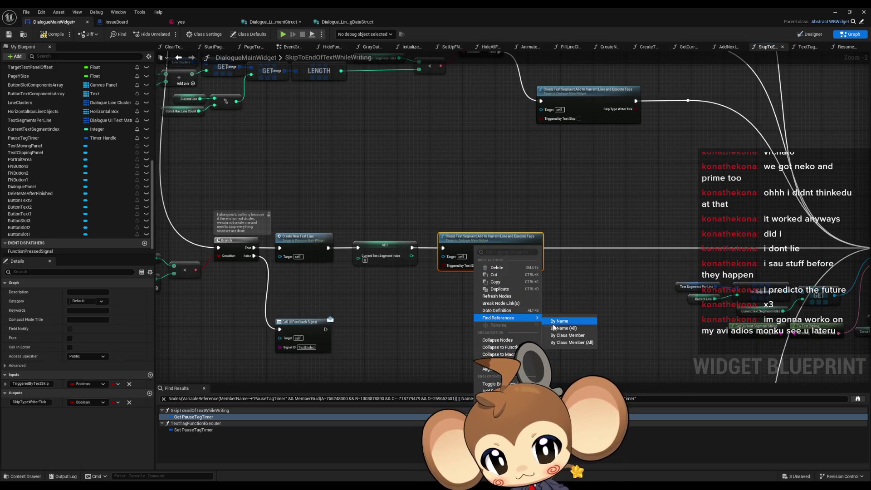
click(554, 328)
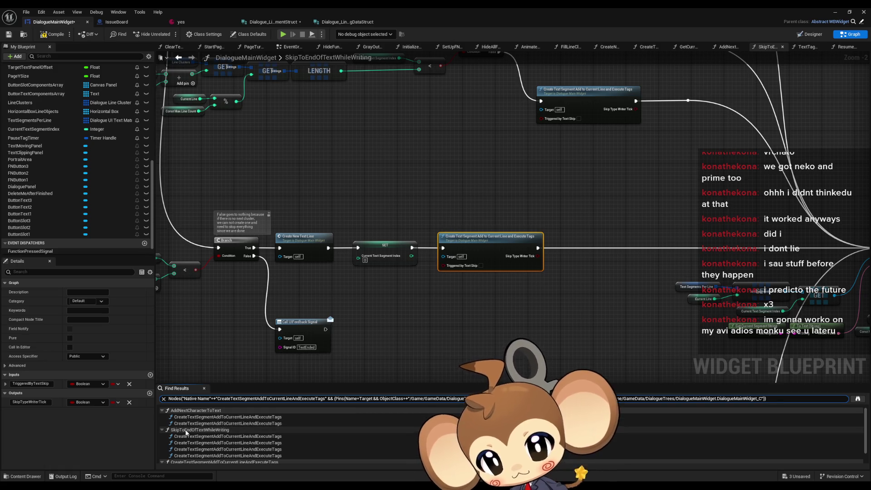
click(186, 436)
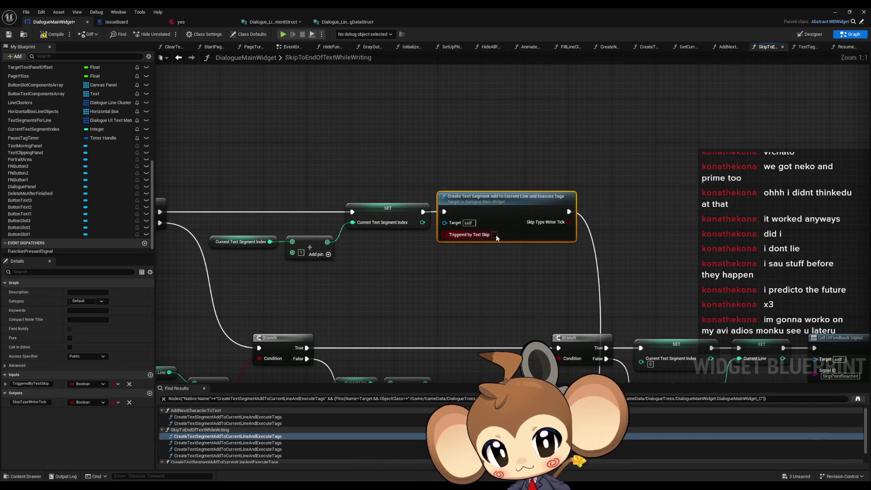
click(195, 442)
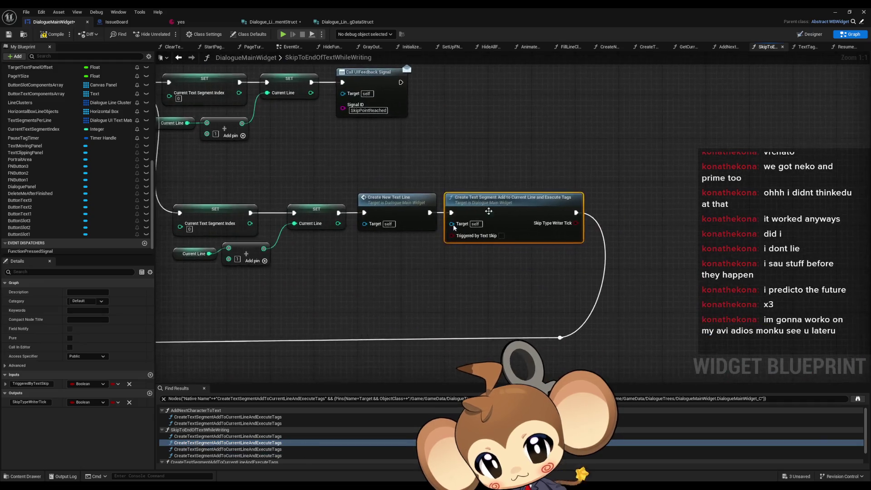
click(195, 449)
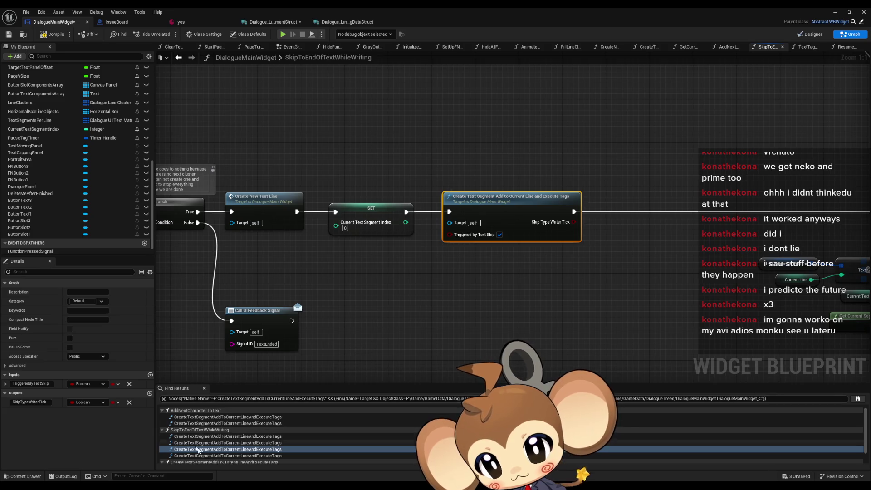
scroll(227, 436, down, 1)
click(227, 440)
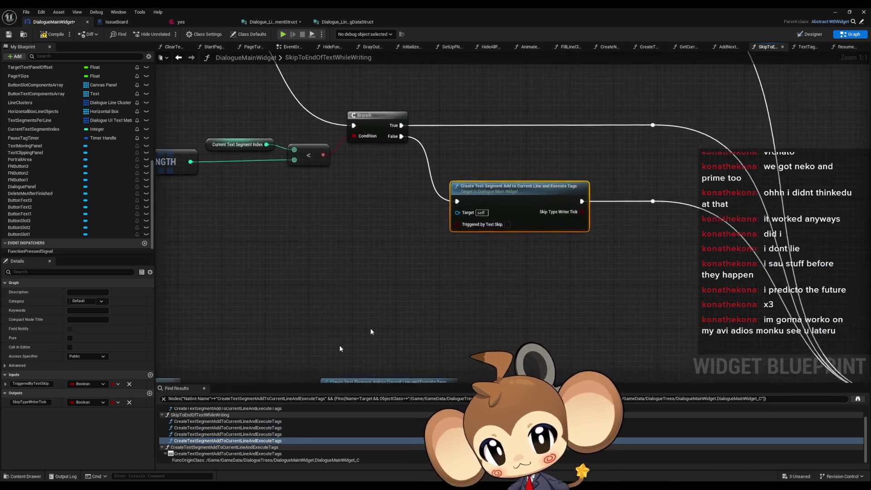
double_click(503, 229)
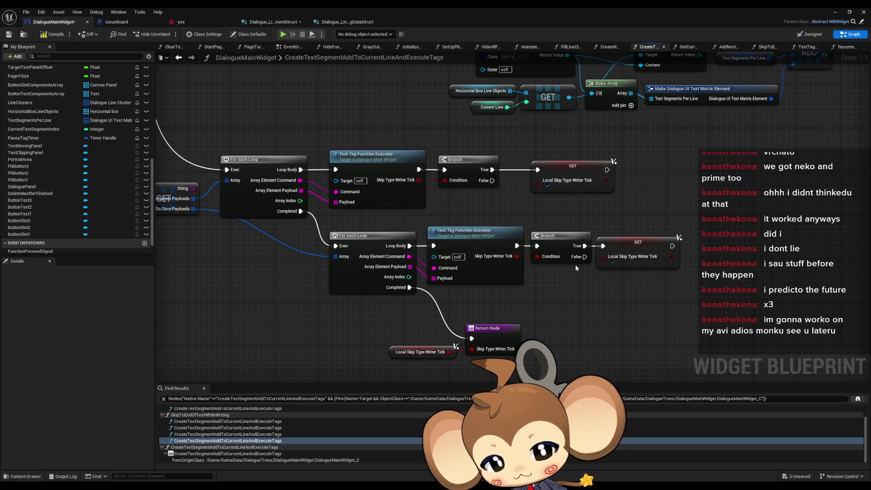
- Add a Triggered by Text Skip getter wired into a new Branch's Condition
scroll(575, 265, down, 5)
scroll(418, 201, up, 4)
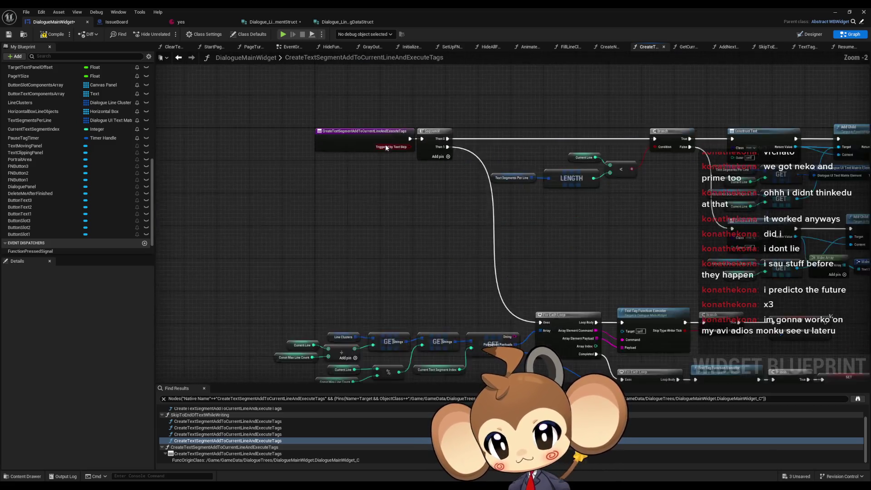
right_click(330, 246)
text(triggered by)
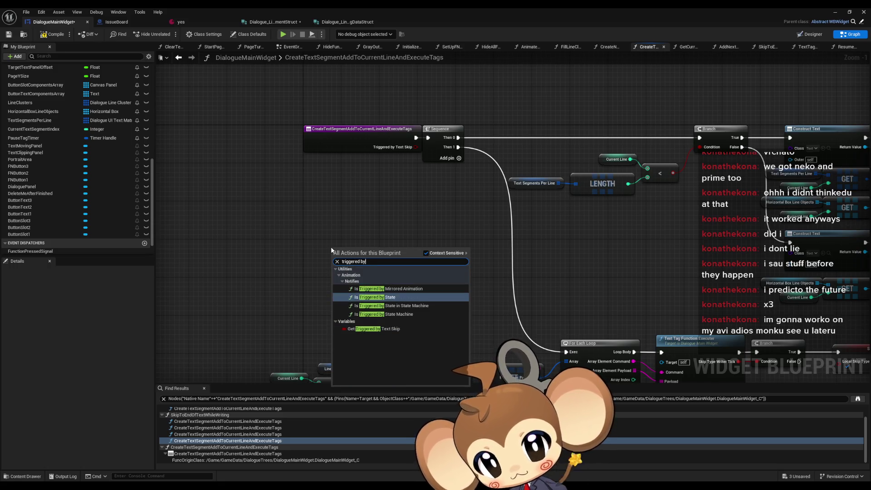
key(Down)
key(Down)
key(Down)
key(Return)
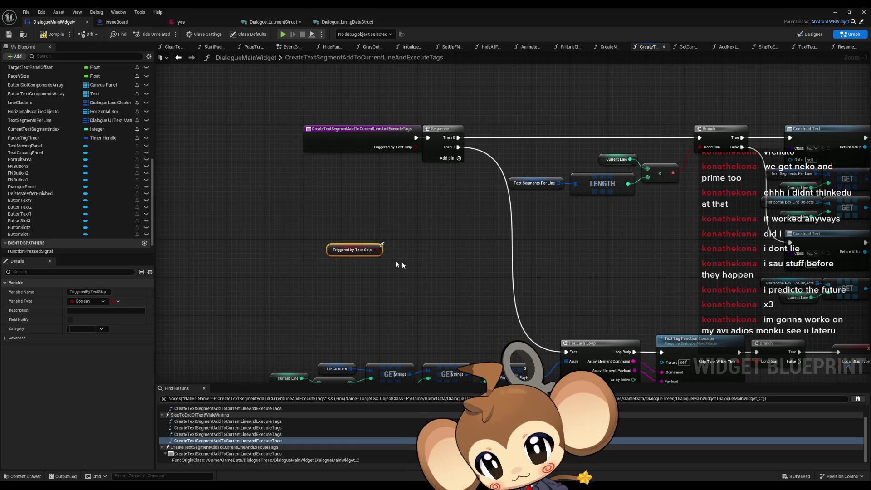
mouse_move(379, 249)
mouse_down()
mouse_move(417, 251)
mouse_move(433, 229)
mouse_move(424, 174)
mouse_move(485, 185)
mouse_move(567, 342)
mouse_move(589, 281)
mouse_move(409, 283)
mouse_move(414, 269)
mouse_up()
text(branch)
key(Return)
drag(316, 237, 414, 295)
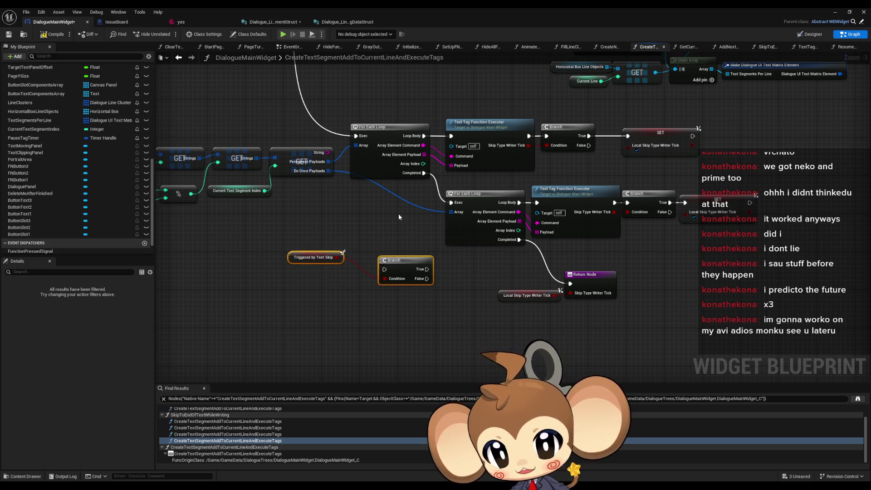
- Delete the getter and Branch, then give Text Tag Function Executer a Boolean TriggeredByTextSkip input
key(Delete)
click(487, 133)
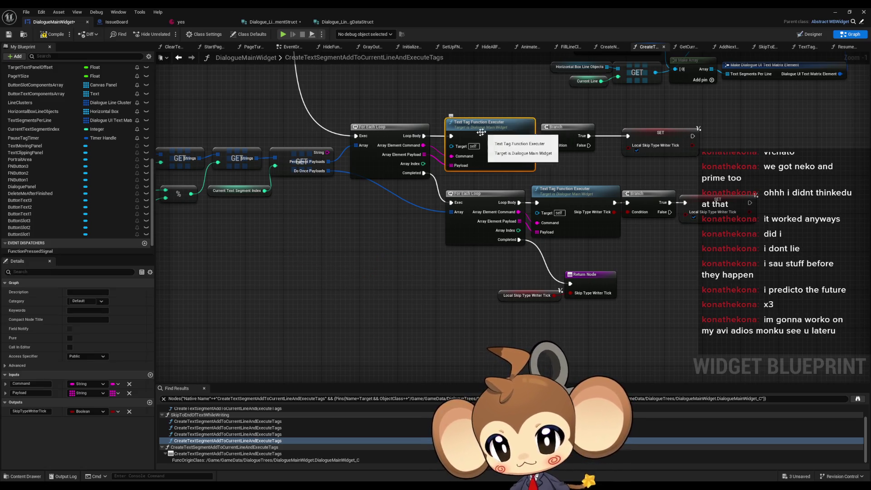
click(150, 375)
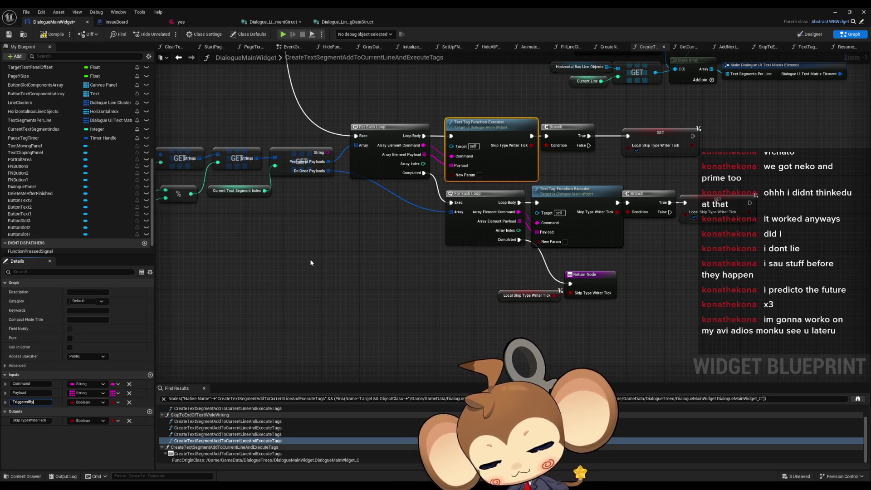
text(TriggeredByTextSkip)
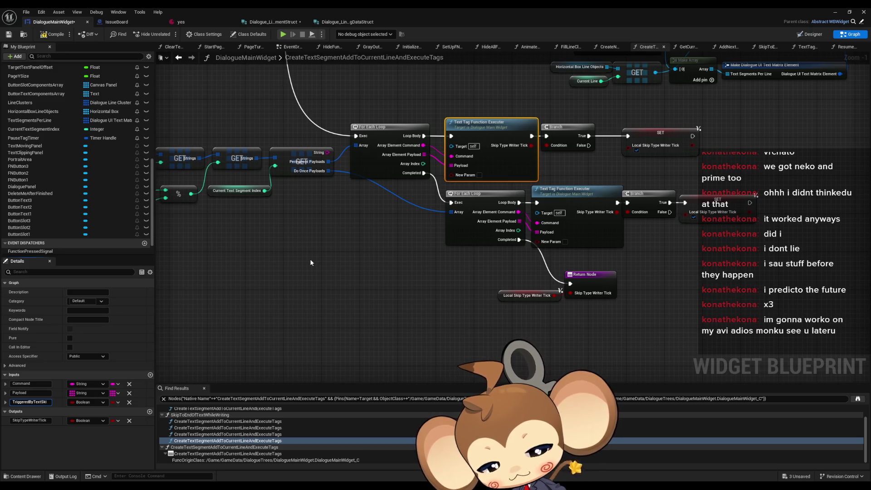
key(Return)
- Feed Triggered by Text Skip getters into the new input on both executer calls
drag(309, 258, 324, 286)
right_click(343, 306)
text(trigg)
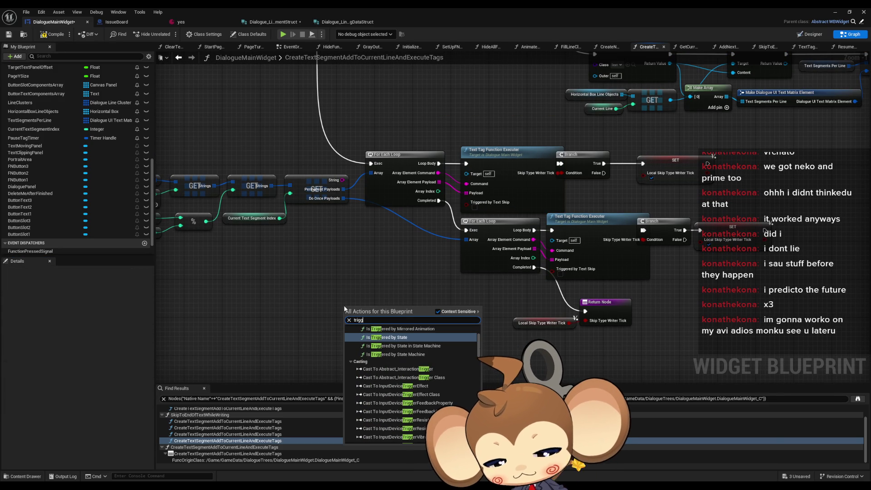
text(ered by text)
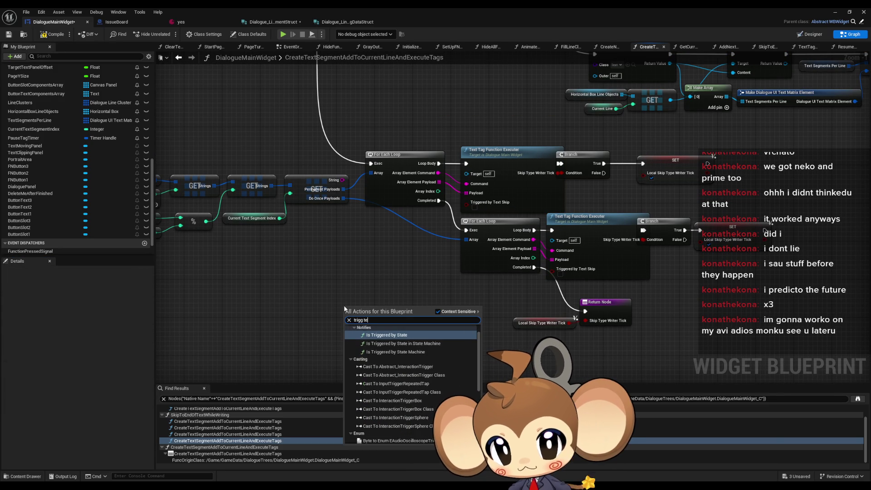
key(Return)
drag(390, 309, 466, 203)
drag(352, 312, 399, 226)
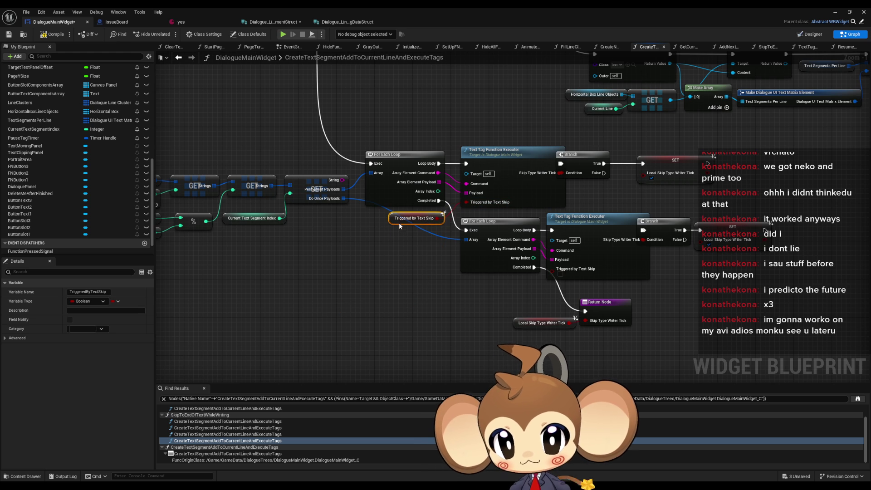
drag(522, 289, 552, 268)
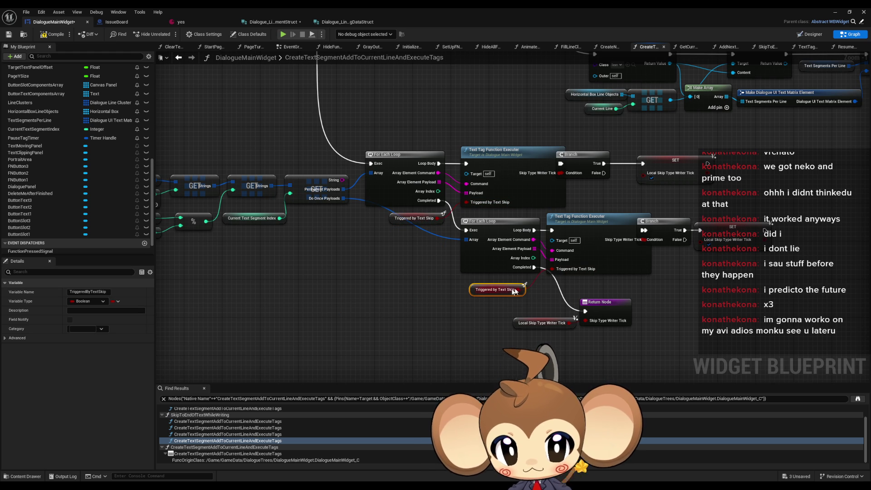
drag(486, 295, 504, 291)
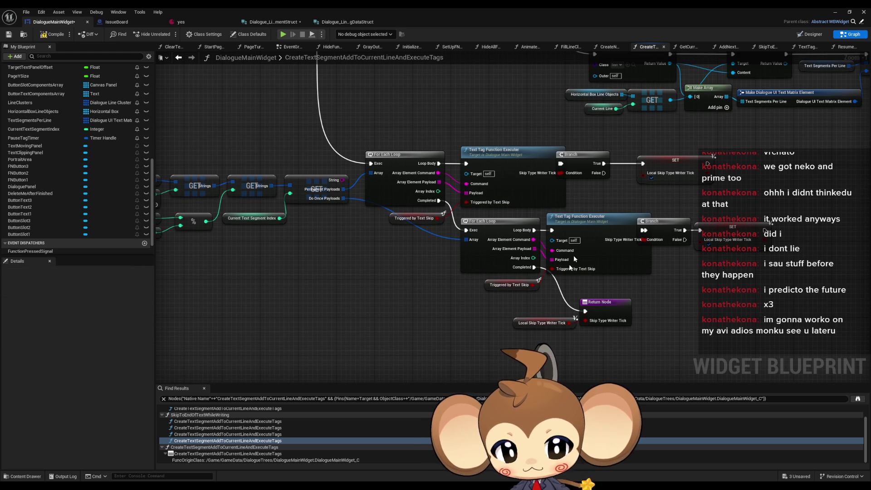
double_click(581, 218)
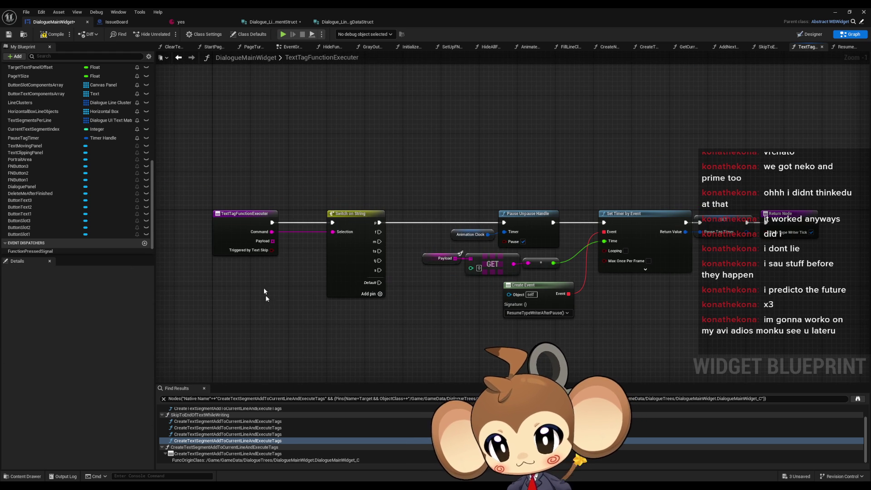
- Add a Branch on Triggered by Text Skip after Switch 'p', False leading to Pause Unpause Handle
right_click(280, 320)
text(tr)
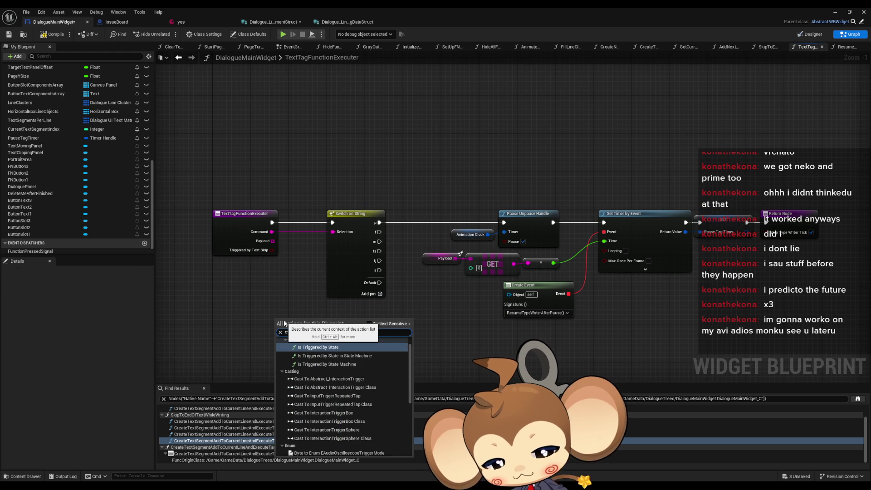
key(Return)
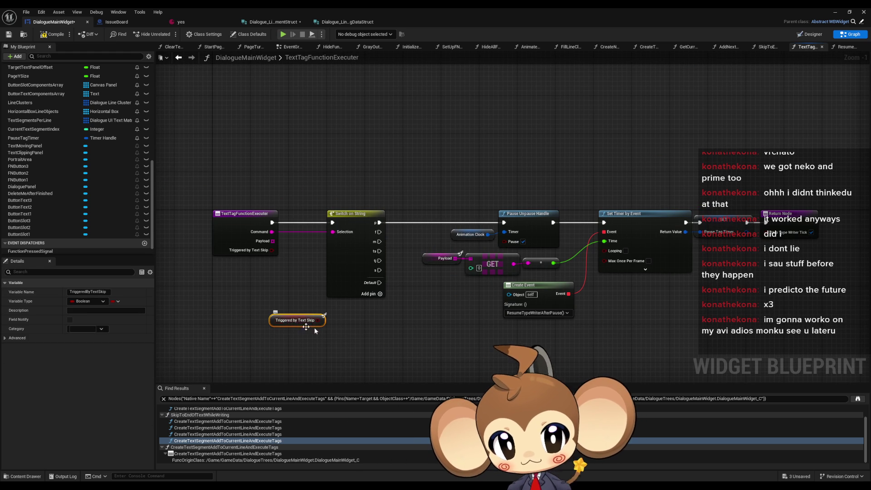
drag(292, 299, 330, 302)
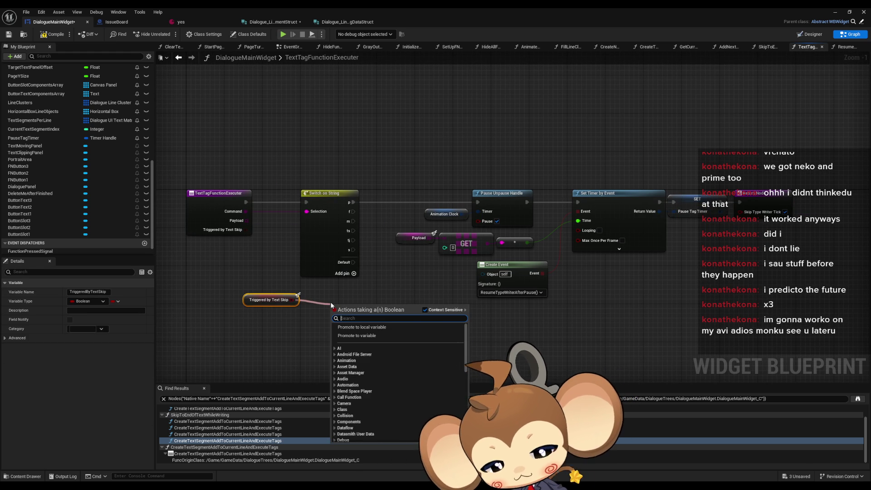
key(Return)
drag(378, 325, 477, 202)
drag(334, 316, 353, 202)
mouse_move(381, 177)
mouse_down()
mouse_move(690, 262)
mouse_move(743, 267)
mouse_up()
- Tidy the node layout around the new Branch and save the DialogueMainWidget blueprint
mouse_move(448, 204)
mouse_down()
mouse_move(437, 273)
mouse_move(391, 351)
mouse_up()
drag(326, 322, 428, 249)
drag(301, 320, 445, 206)
mouse_move(212, 310)
mouse_down()
mouse_move(386, 258)
mouse_move(375, 224)
mouse_up()
click(391, 265)
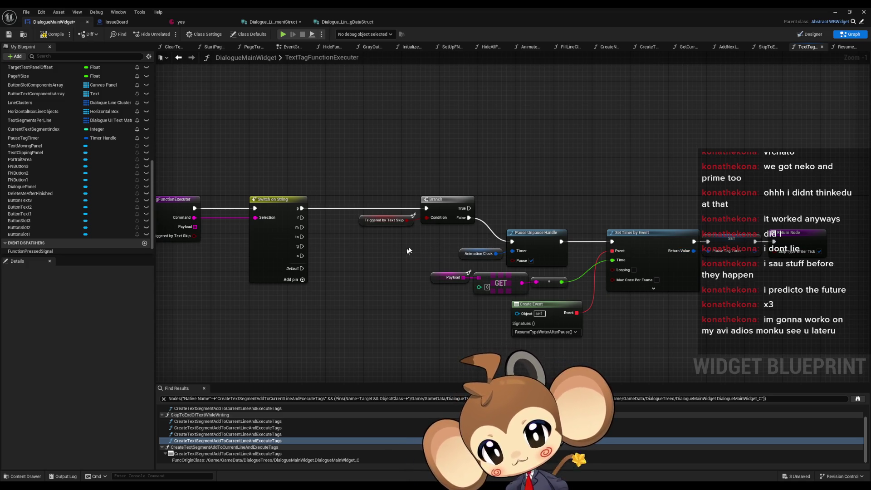
drag(426, 237, 721, 322)
drag(536, 233, 527, 232)
click(521, 200)
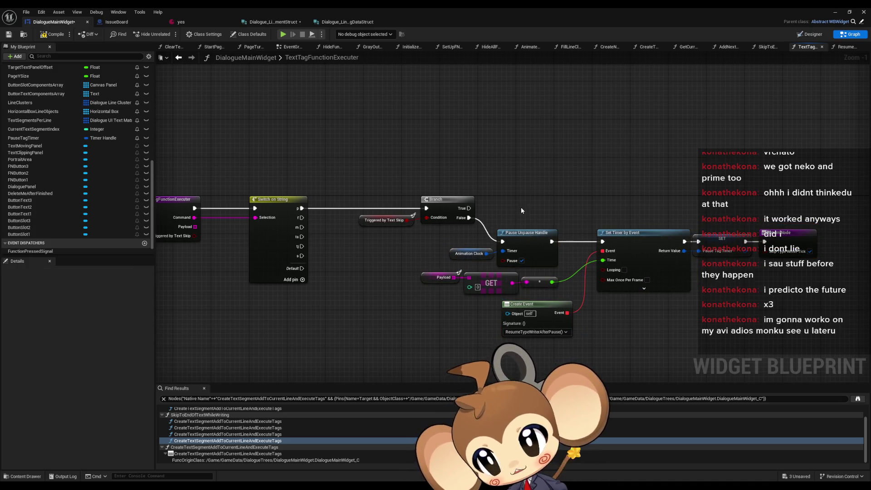
key(ctrl+s)
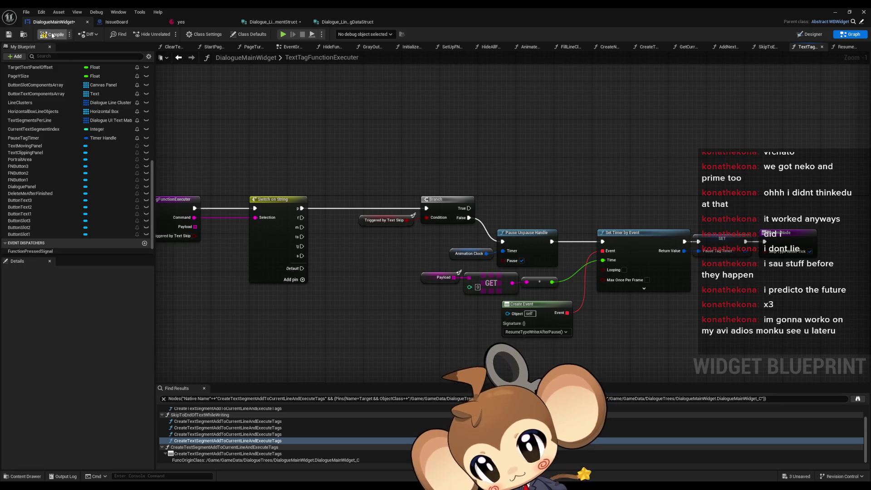
scroll(519, 123, down, 4)
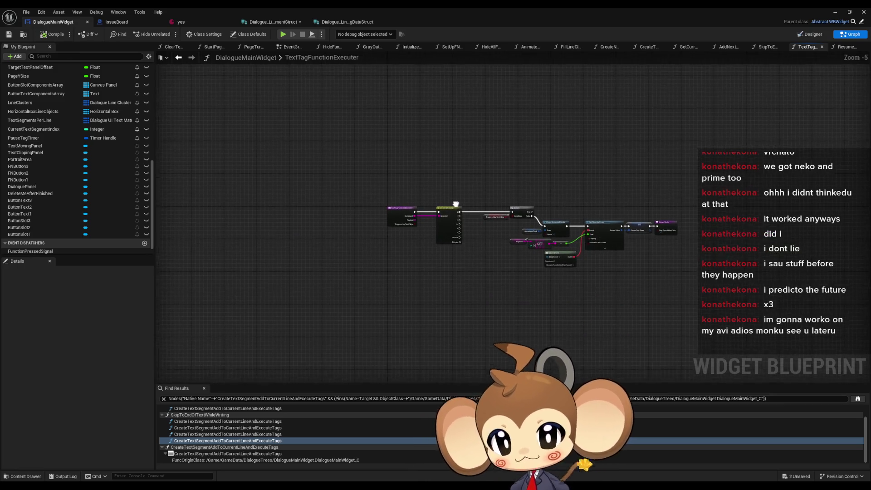
scroll(445, 213, up, 4)
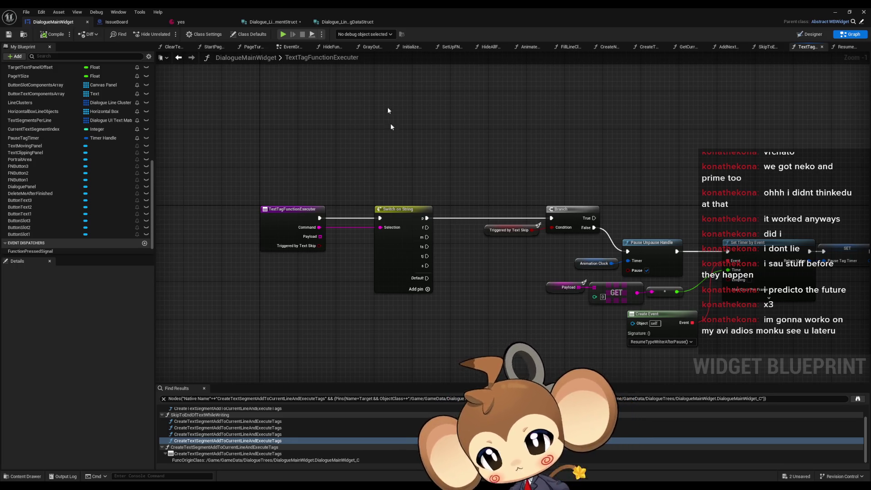
- Add a 'cursor' comment on the IssueBoard graph and move it up and left
click(114, 22)
drag(398, 275, 461, 274)
text(c)
text(cu)
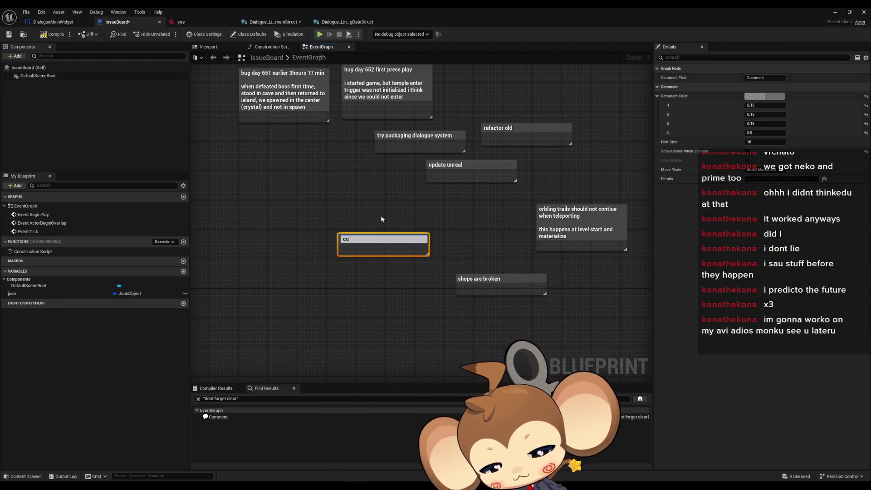
key(Return)
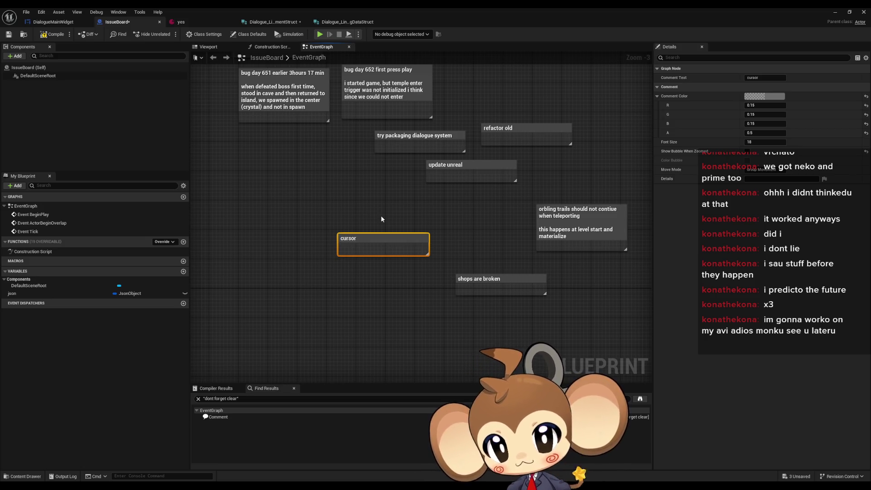
drag(358, 251, 320, 228)
- Add a comment 'indicator that we can go' listing -next page, -next node, -end text
click(293, 249)
text(c)
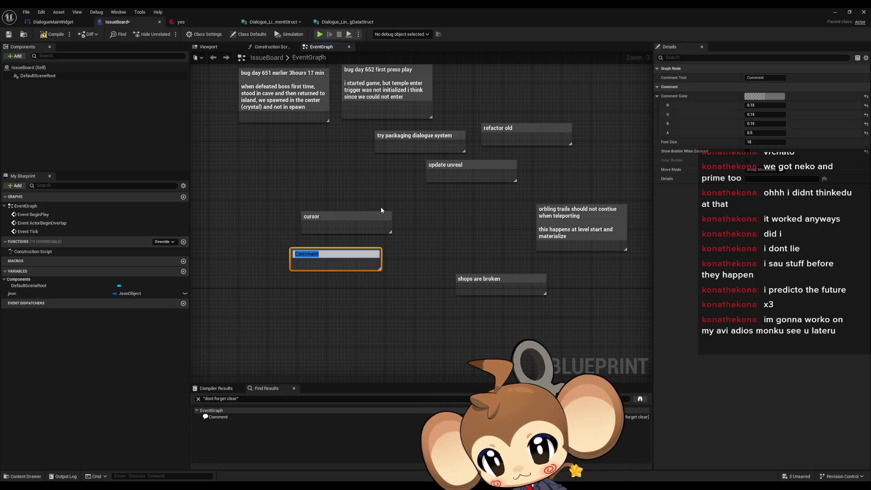
text(indicator that)
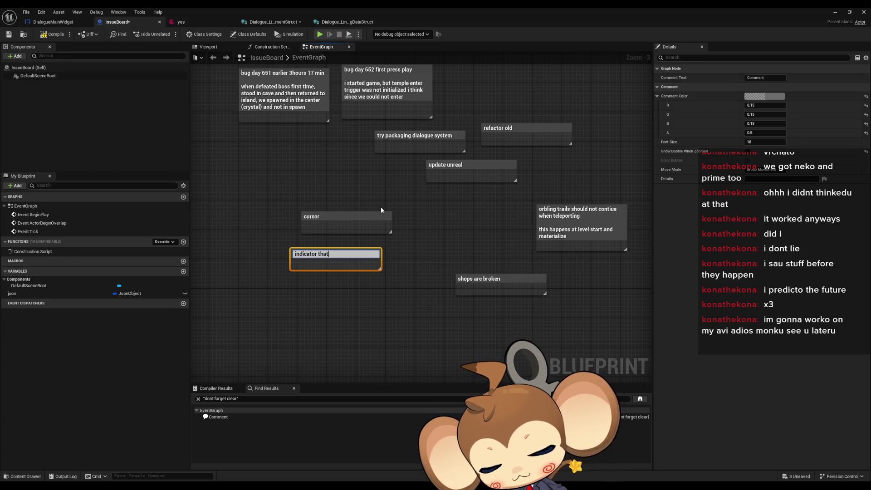
text( we can)
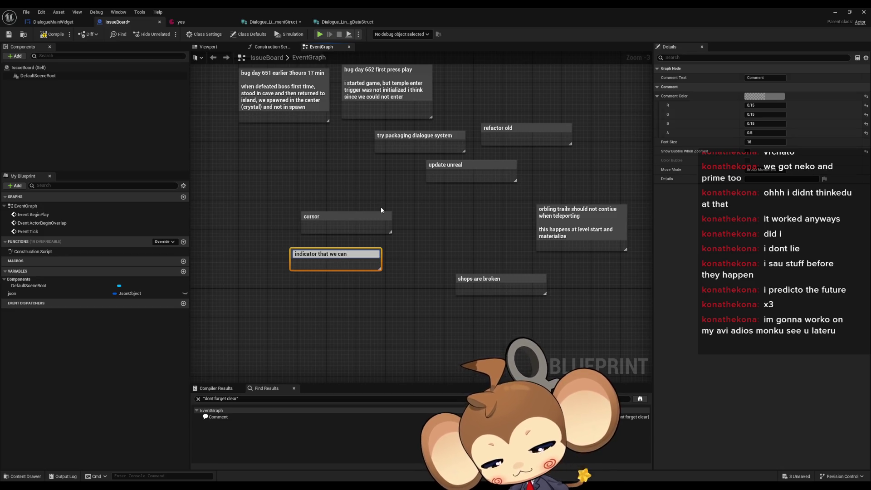
text(go next )
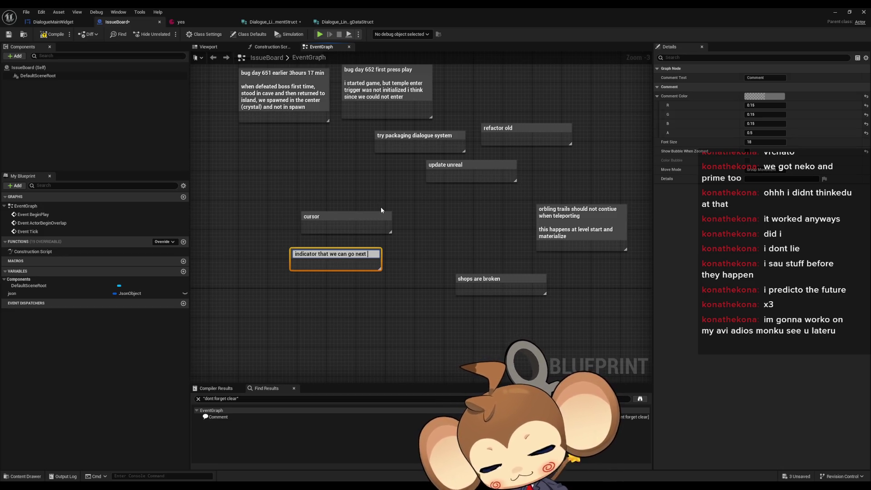
text(page)
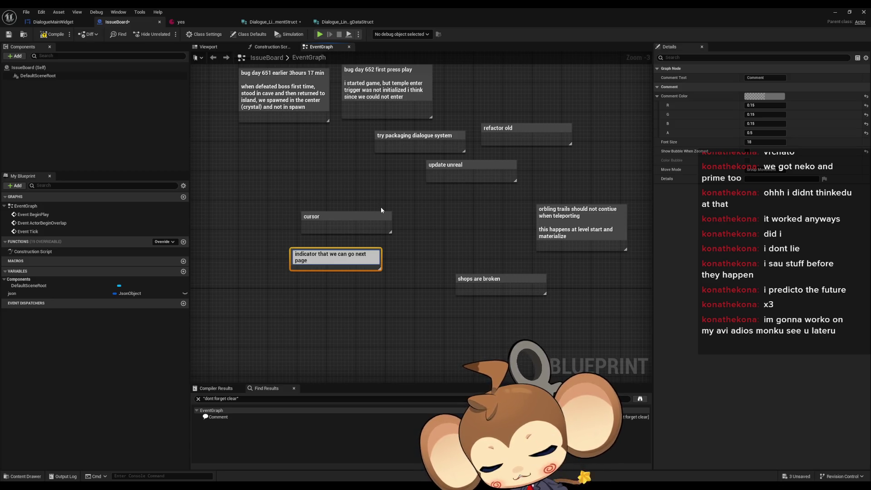
key(ctrl+Left)
key(ctrl+Left)
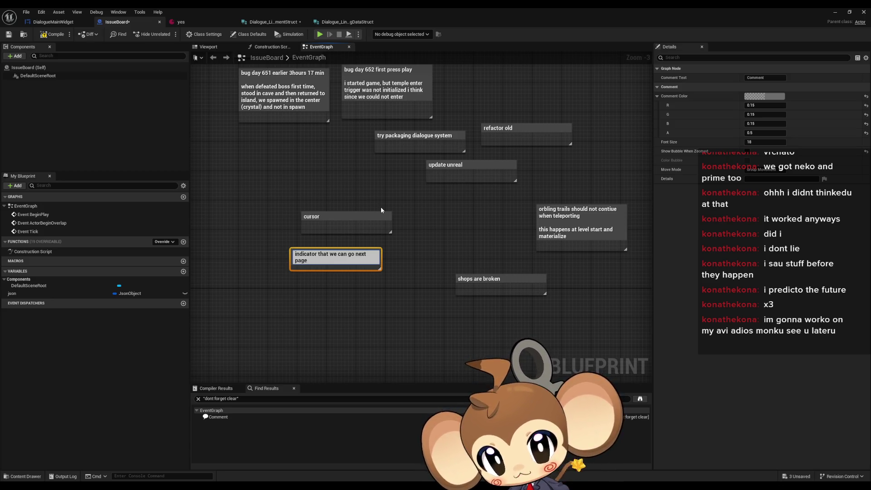
text(-)
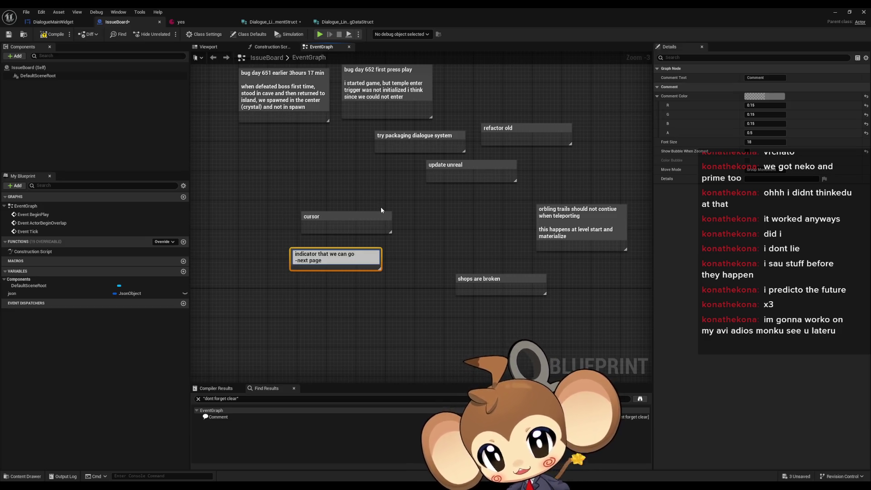
key(End)
key(shift+Return)
text(-next node)
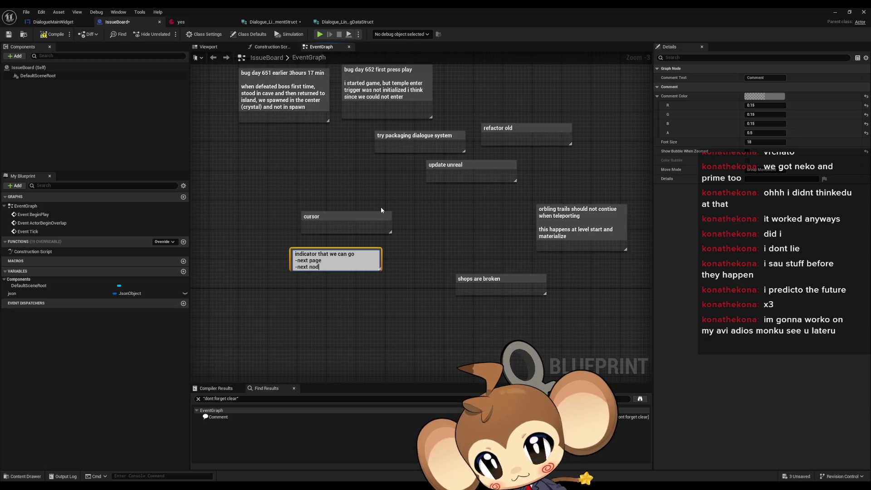
key(shift+Return)
text(-en)
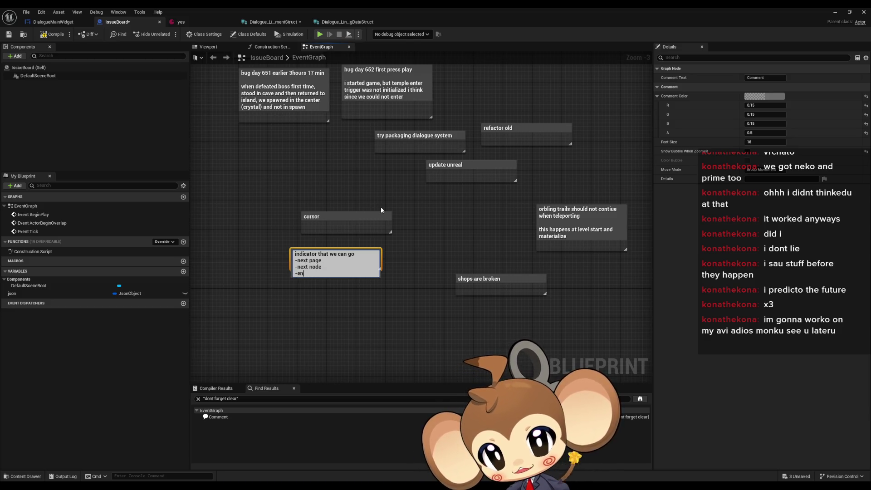
text(d text)
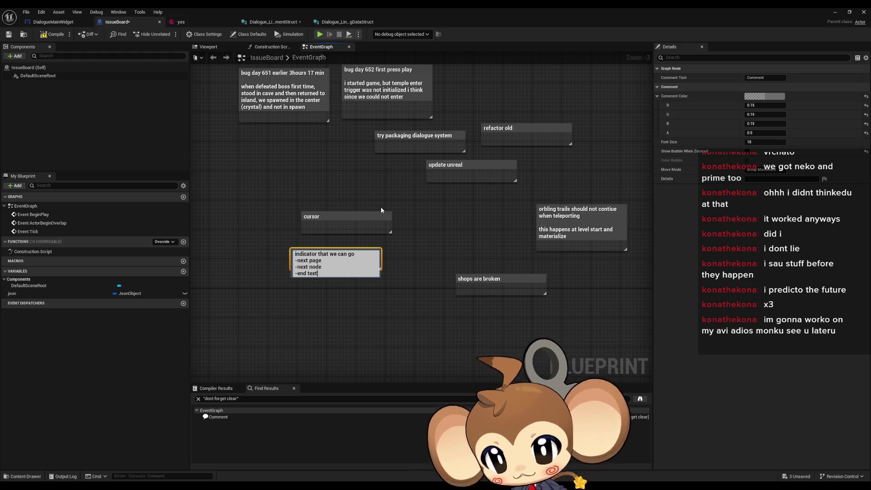
key(Return)
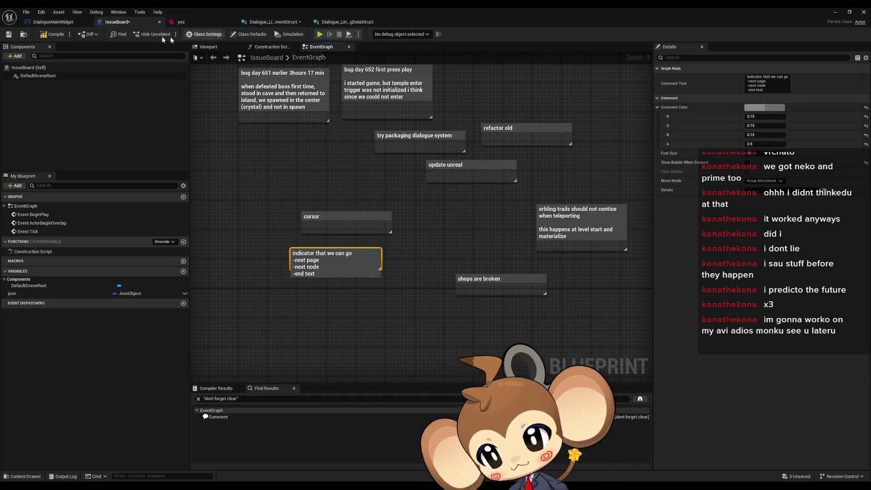
- Compile and save the IssueBoard blueprint
click(53, 37)
click(260, 197)
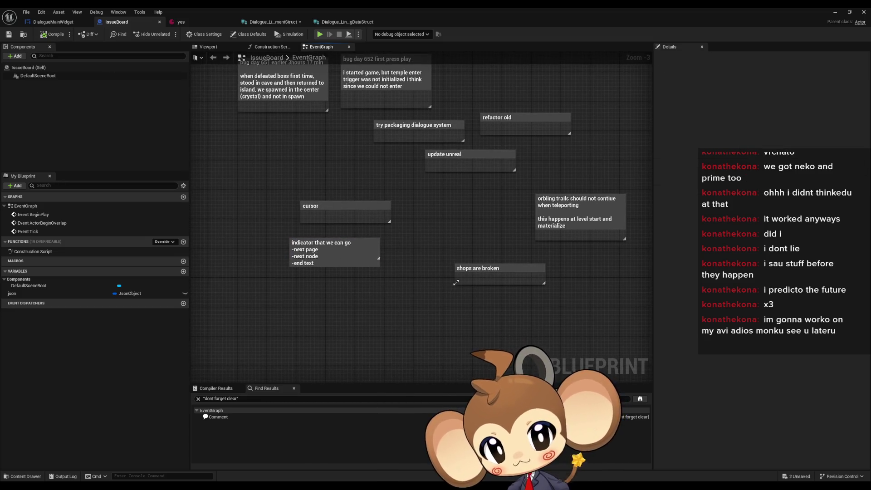
right_click(320, 303)
click(314, 296)
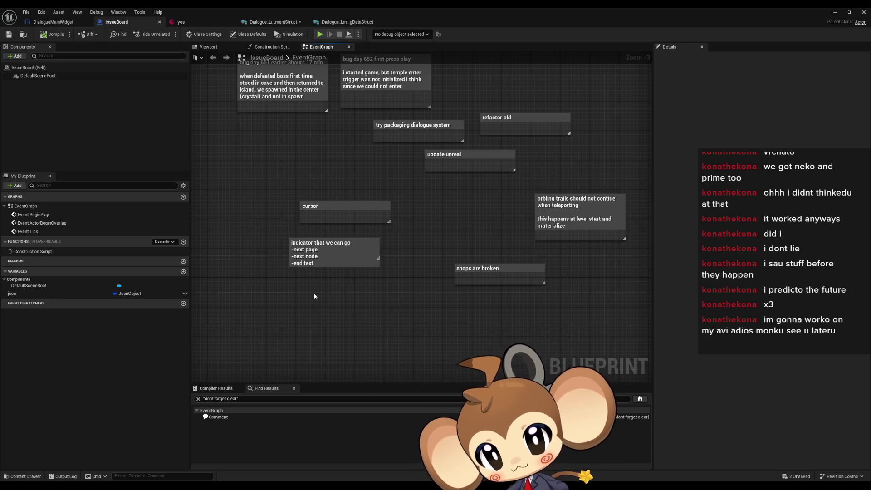
- Add a comment titled 'add type writer sound' next to the cursor note
text(cadd)
text(cursor)
key(ctrl+a)
text(t)
key(BackSpace)
text(add )
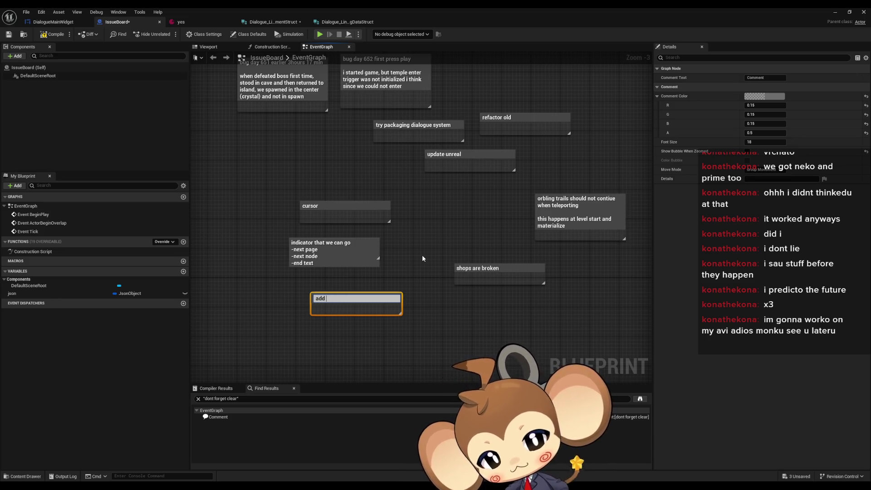
text(type write)
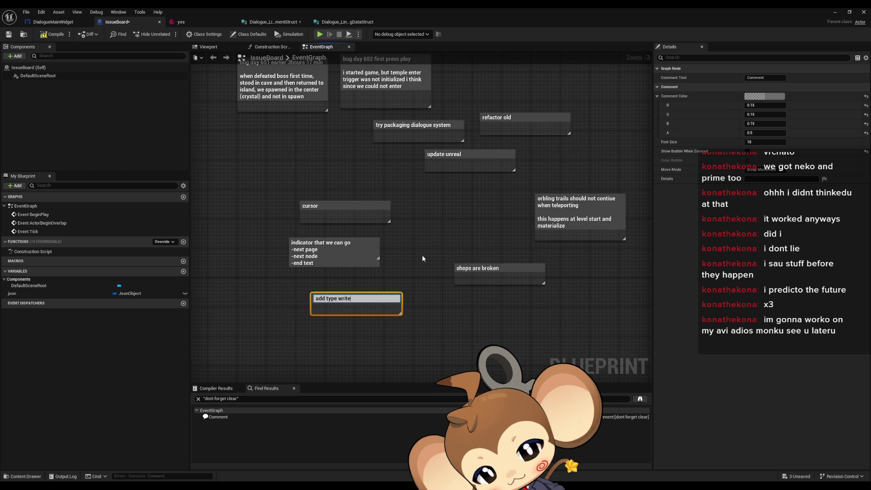
text(r sound)
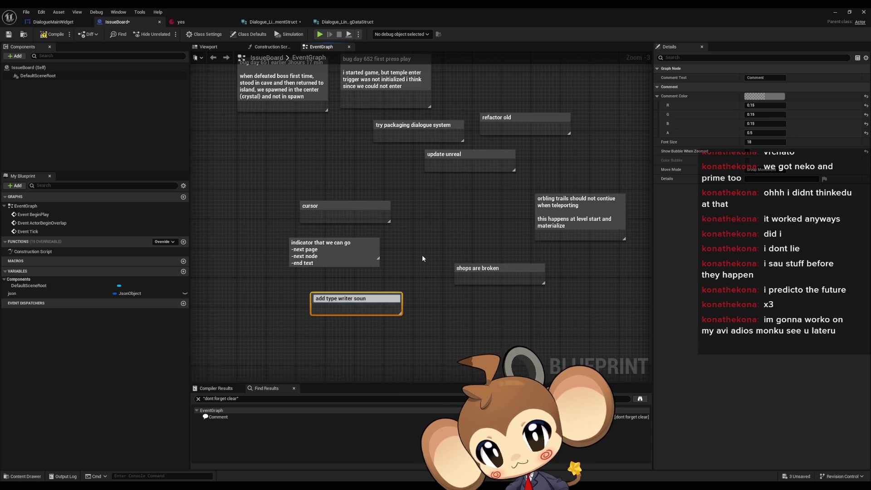
key(Return)
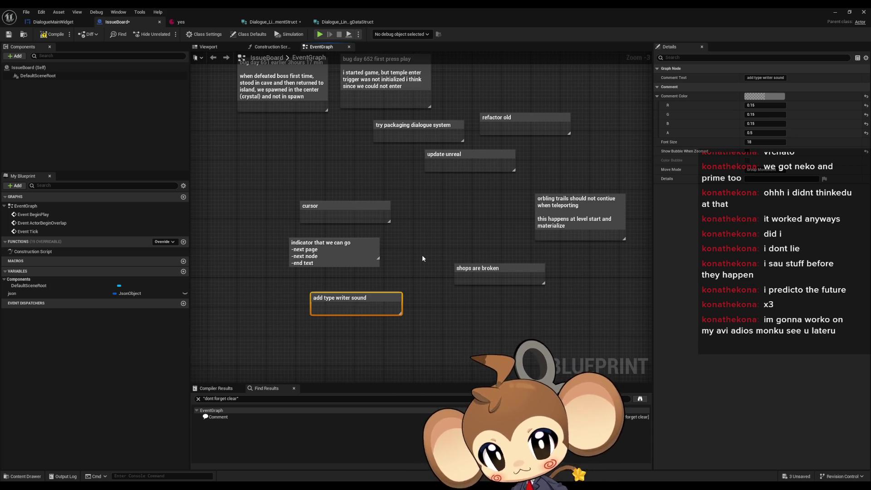